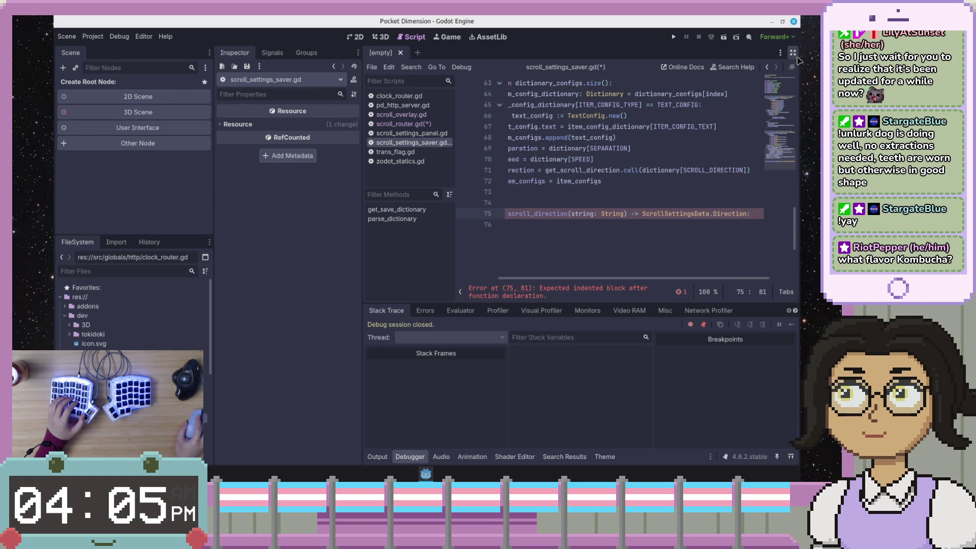
- Expand the script to fill the window and paste the direction-matching code under string_to_scroll_direction
left_click(793, 52)
scroll(396, 247, "up", 3)
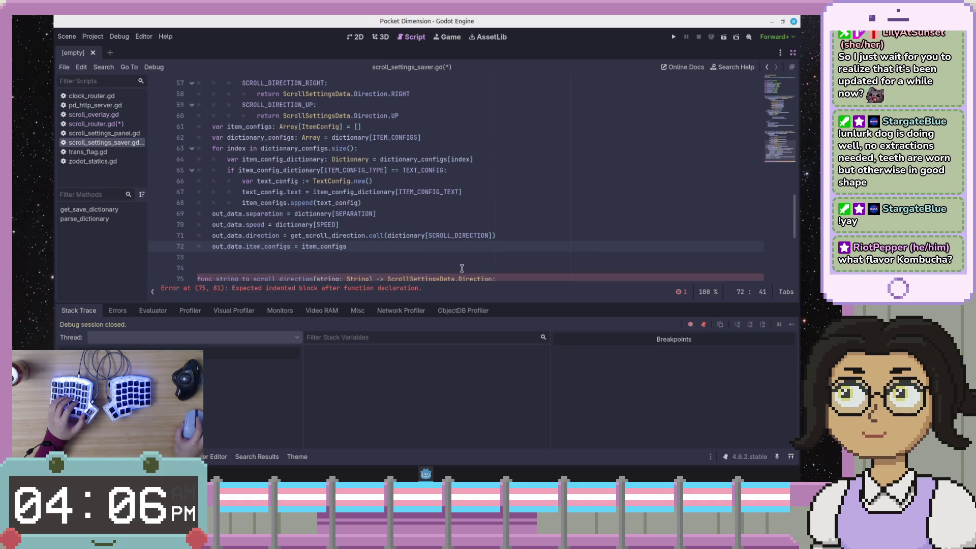
scroll(423, 264, "up", 2)
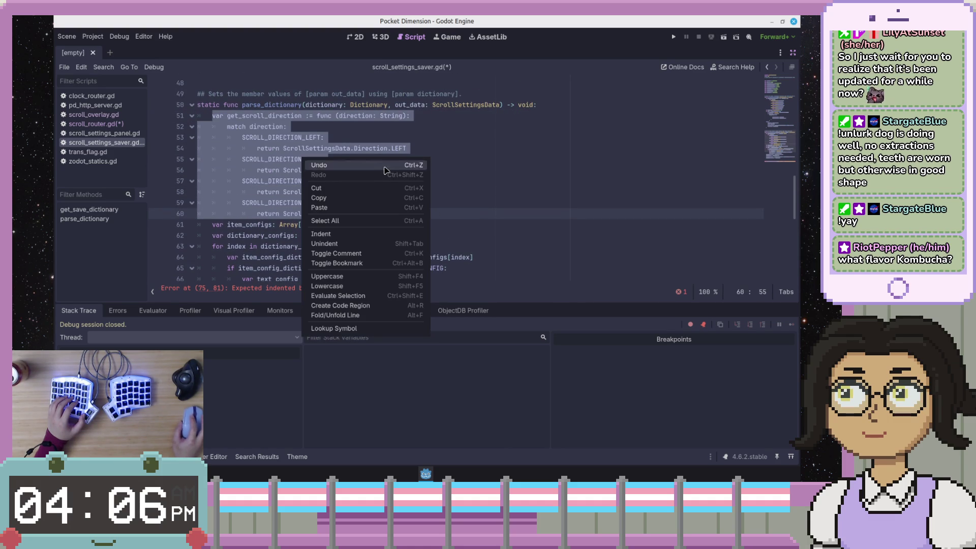
scroll(473, 231, "down", 5)
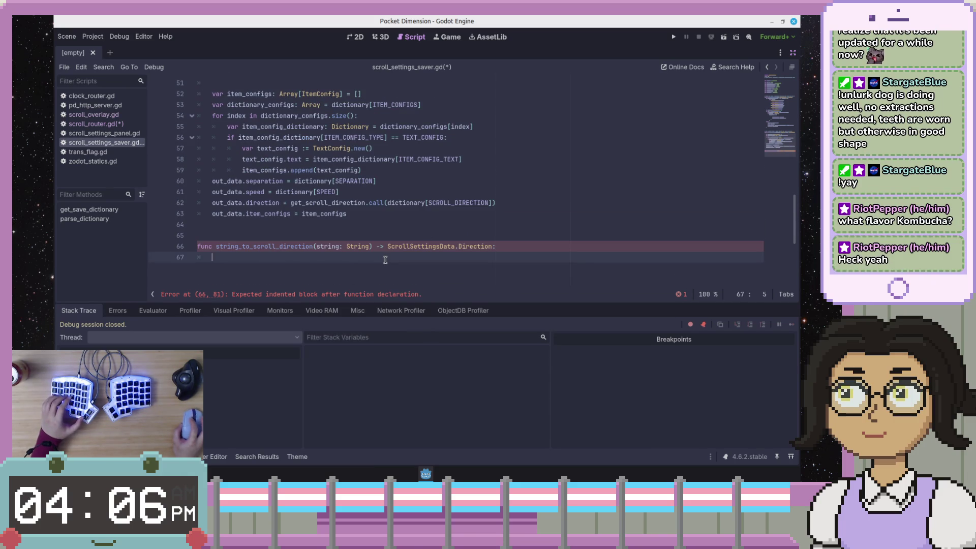
type("var get_scroll_direction := func (direction: String): \t\tmatch direction: \t\t\tSCROLL_DIRECTION_LEFT: \t\t\t\treturn ScrollSettingsData.Direction.LEFT \t\t\tSCROLL_DIRECTION_DOWN: \t\t\t\treturn ScrollSettingsData.Direction.DOWN \t\t\tSCROLL_DIRECTION_RIGHT: \t\t\t\treturn ScrollSettingsData.Direction.RIGHT \t\t\tSCROLL_DIRECTION_UP: \t\t\t\treturn ScrollSettingsData.Direction.UP")
scroll(360, 252, "down", 1)
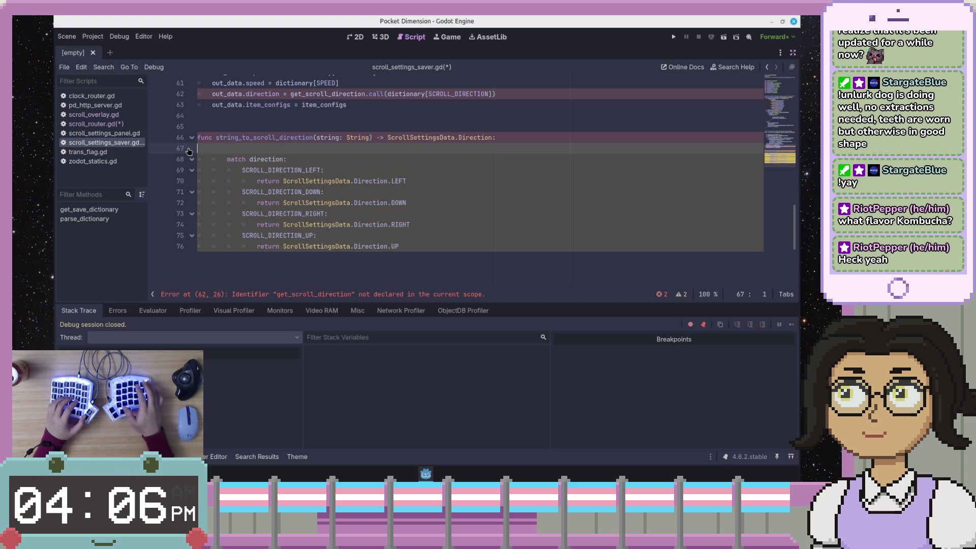
key("Down")
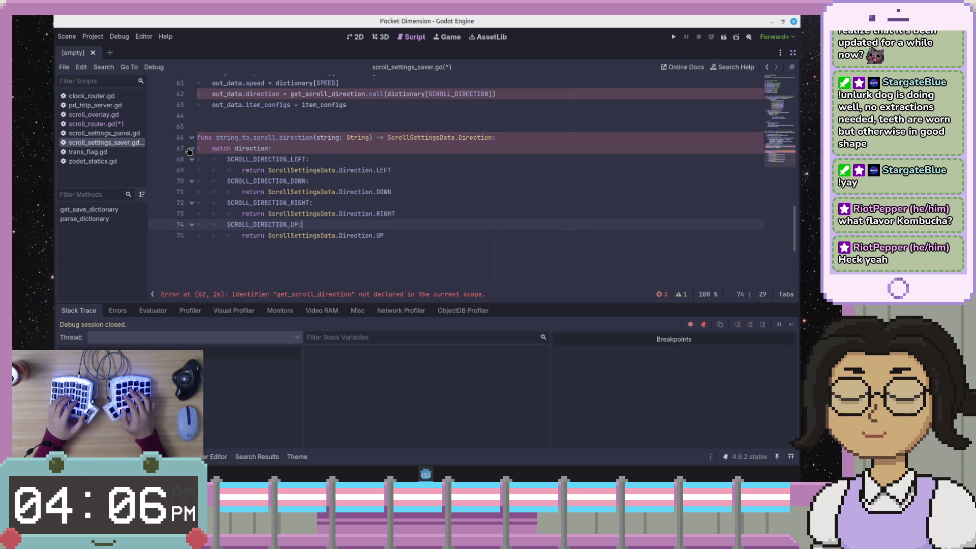
- Scroll up to review the pasted match block in string_to_scroll_direction
scroll(189, 151, "up", 1)
type("string")
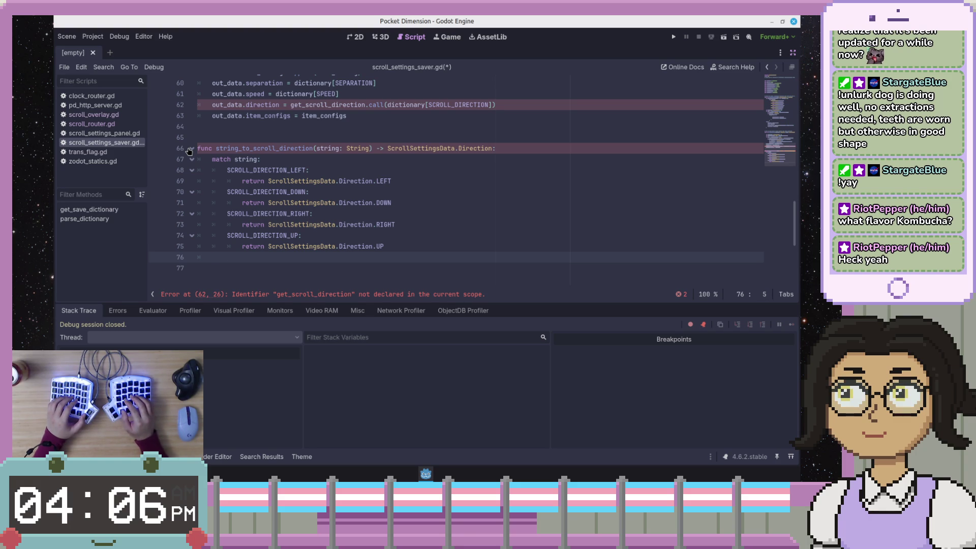
- Add a fallback return ScrollSettingsData.Direction.LEFT after the last match case
key("Tab")
key("Tab")
key("Tab")
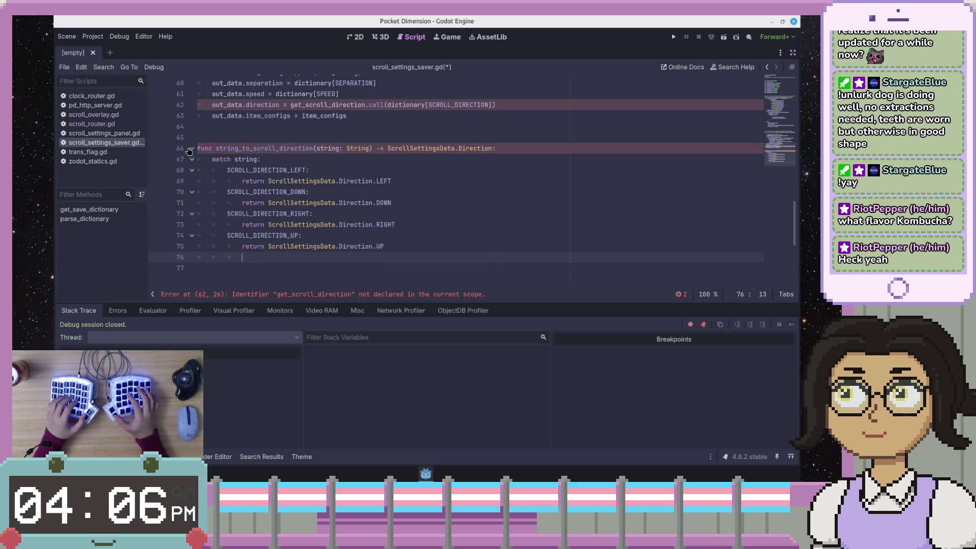
type("retun")
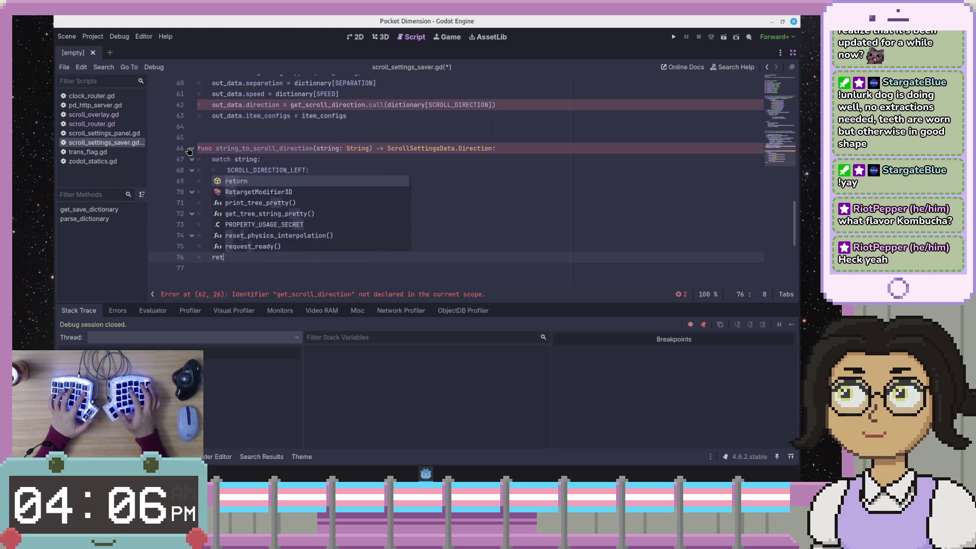
key("BackSpace")
type("rn -")
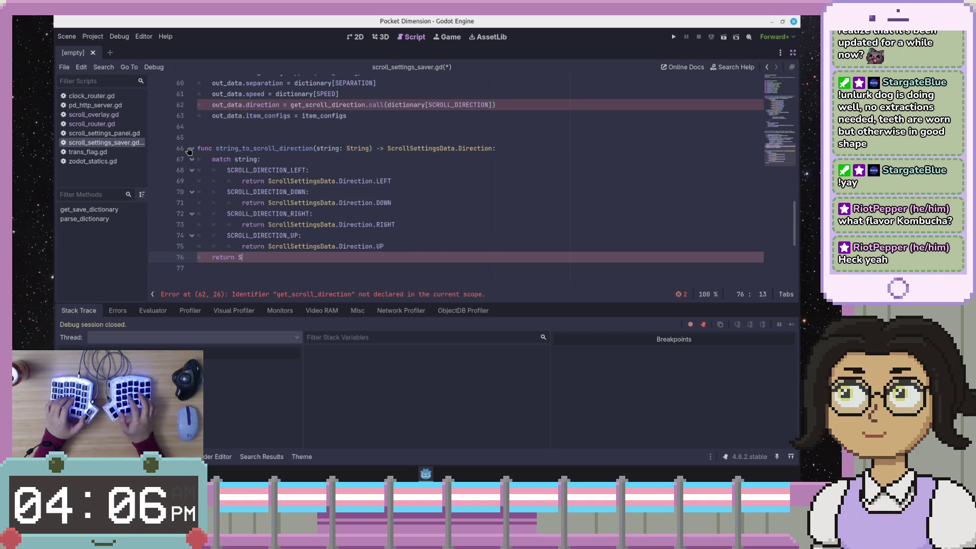
type("Scroll")
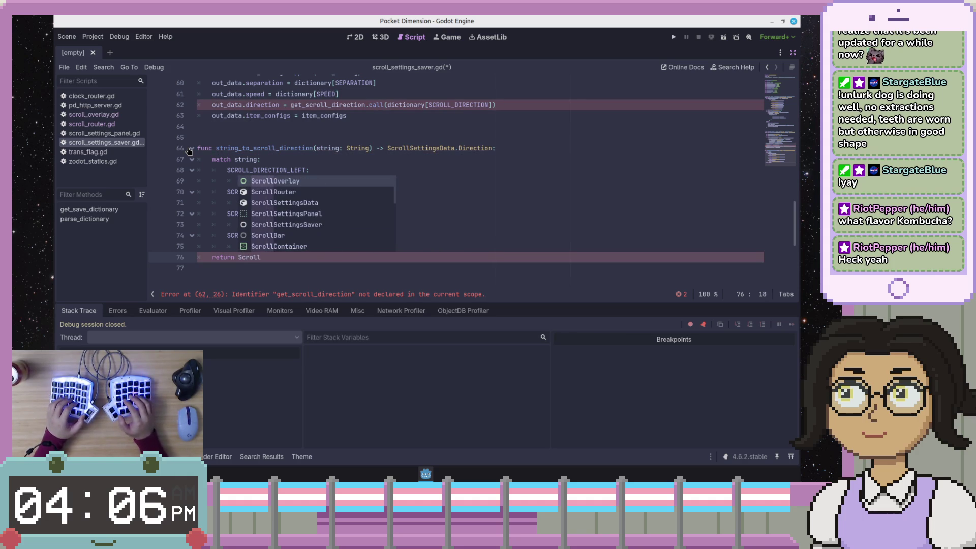
type("S")
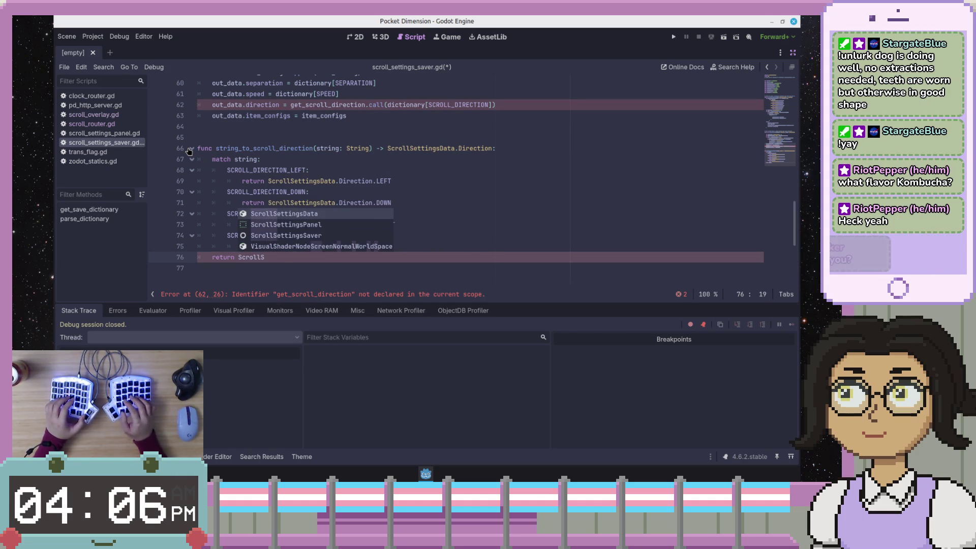
type("ettingsData.Direc")
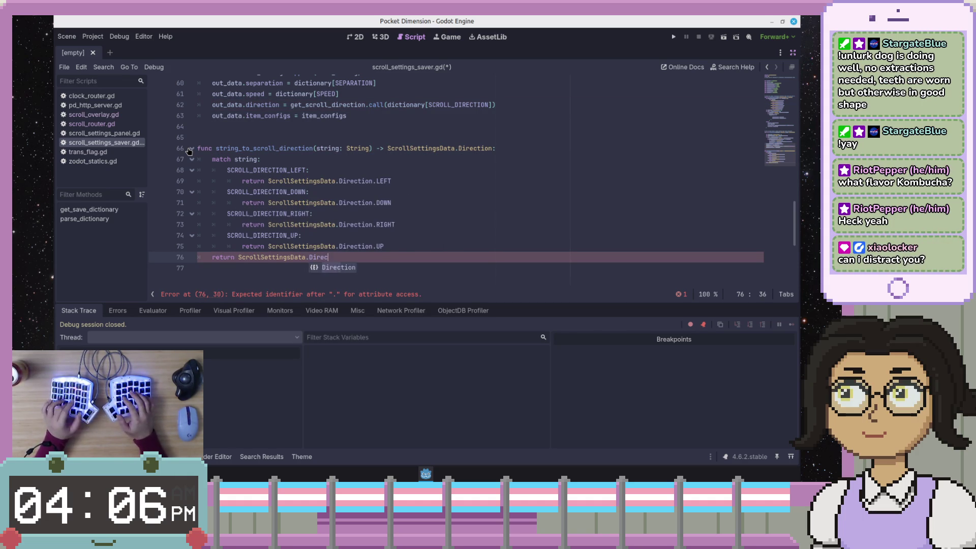
type("tion.")
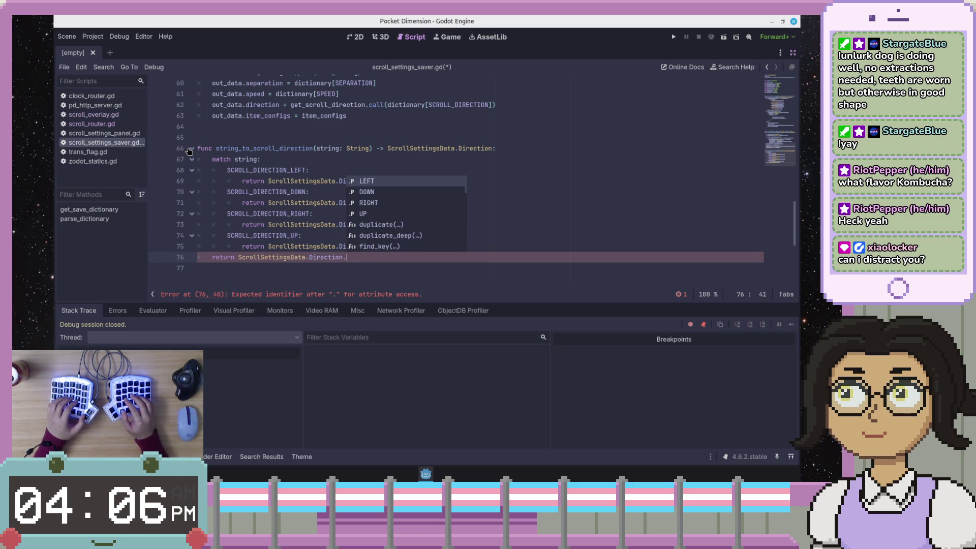
key("Return")
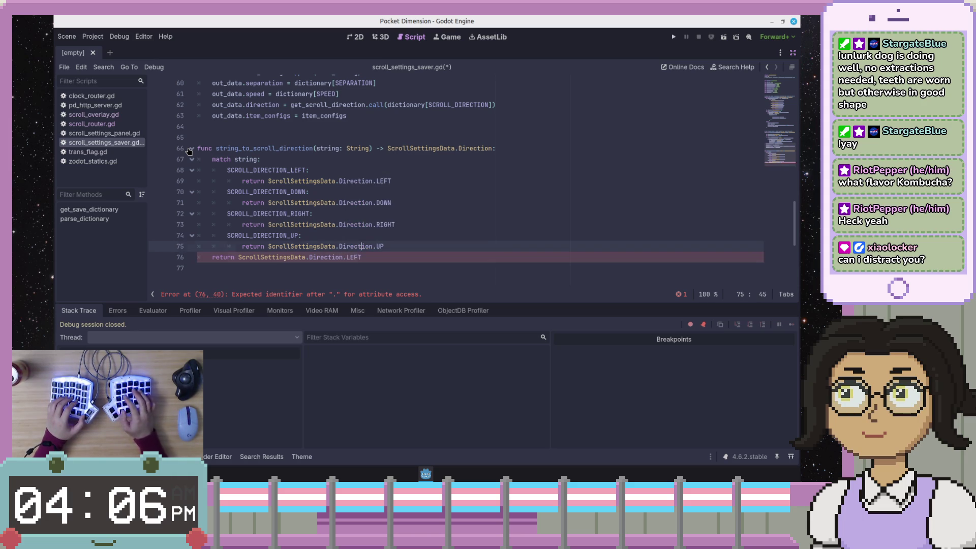
- Insert push_warning("Unknown scroll direction: %s" % [string]) above the fallback return
key("ctrl+shift+Return")
key("BackSpace")
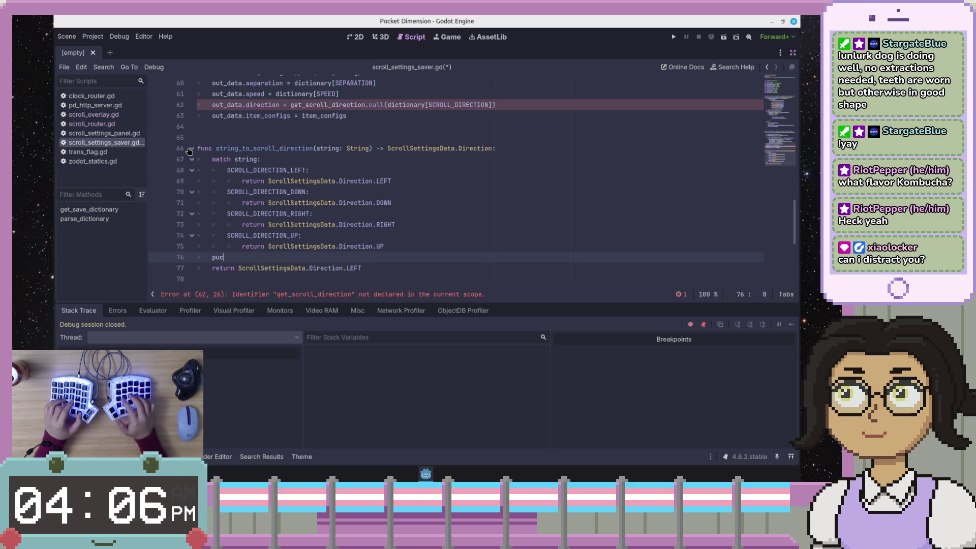
key("BackSpace")
type("sh_w")
key("Return")
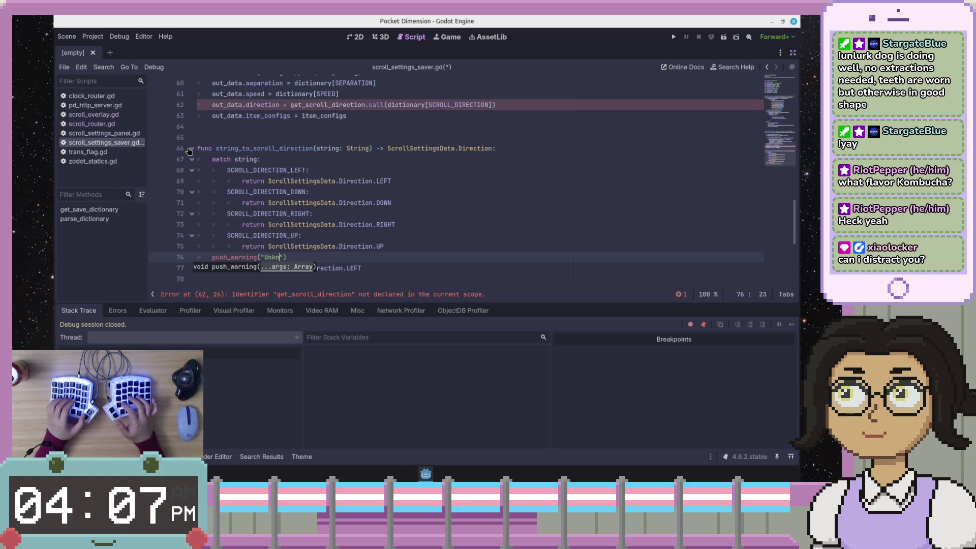
type("ring")
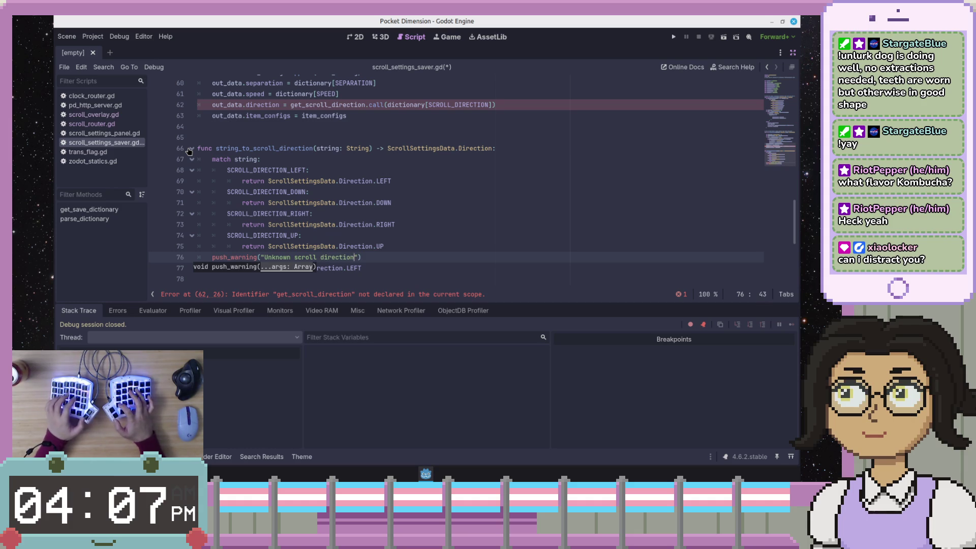
type(": %s")
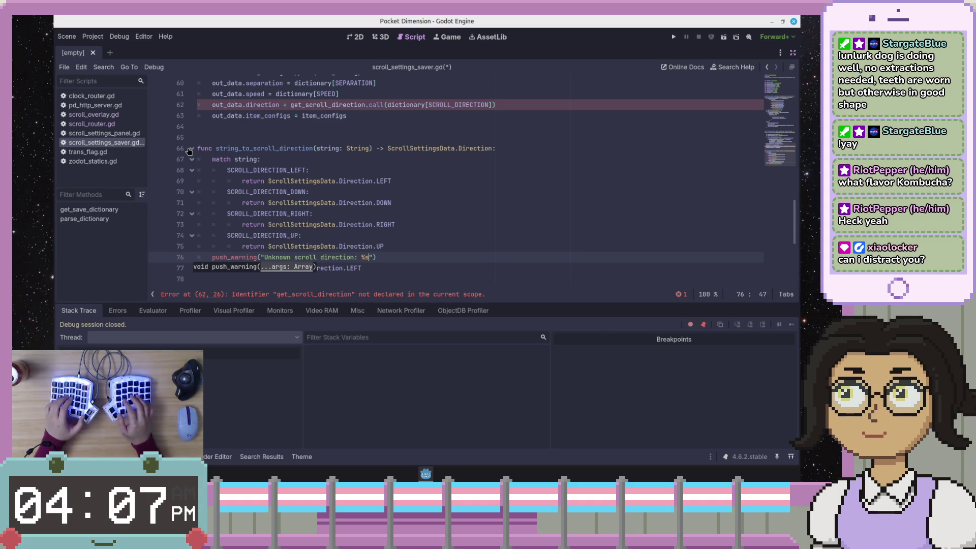
key("BackSpace")
type("\")")
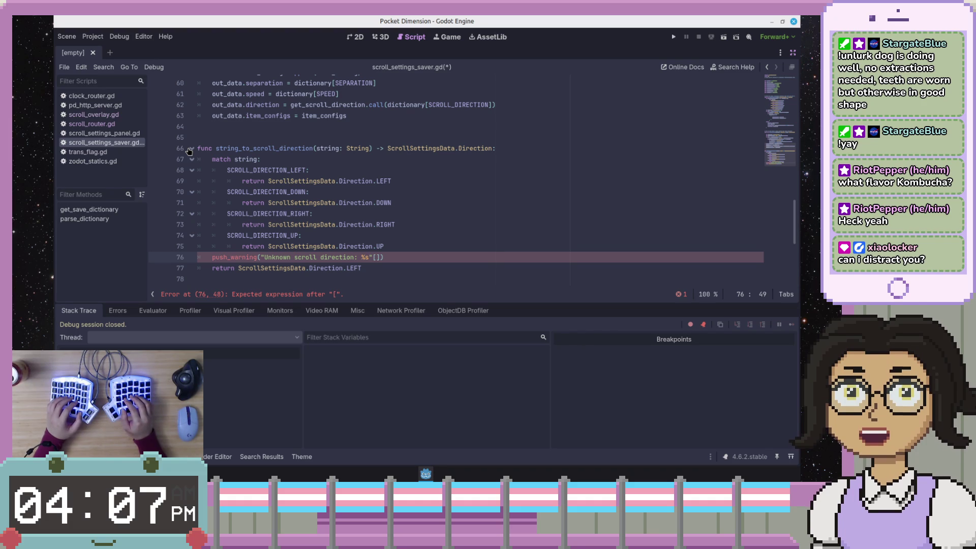
type(" %")
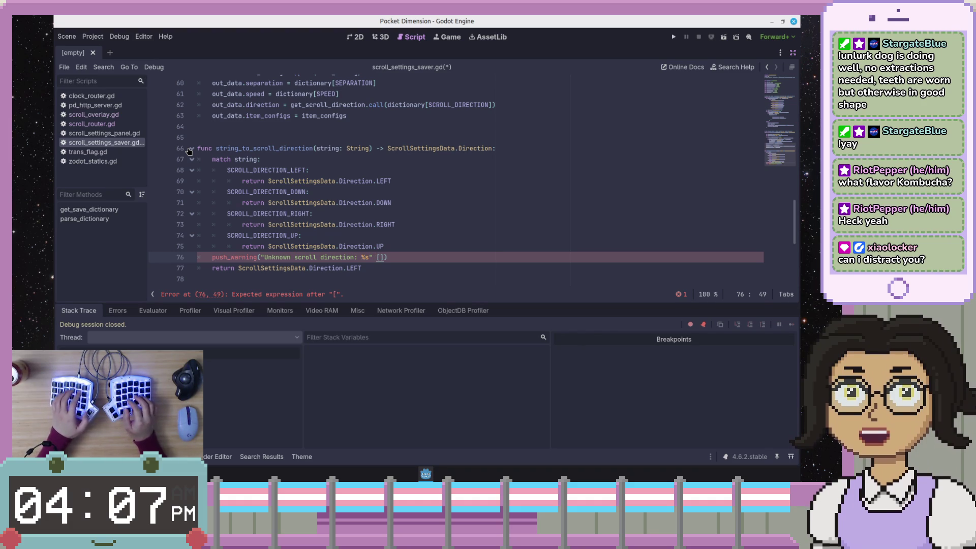
key("Right")
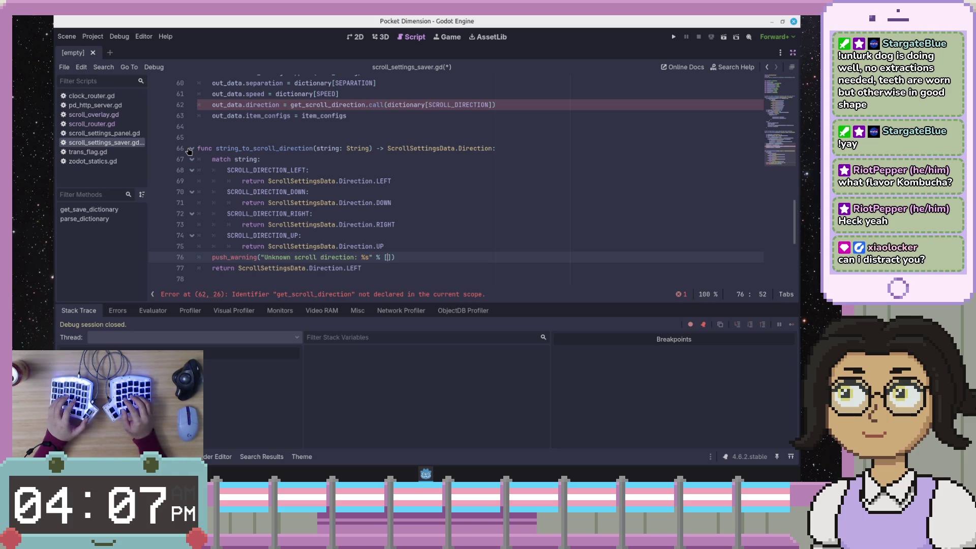
type("string")
- Return to parse_dictionary's direction line and then to the new function's declaration
key("End")
key("Up")
key("Up")
key("Up")
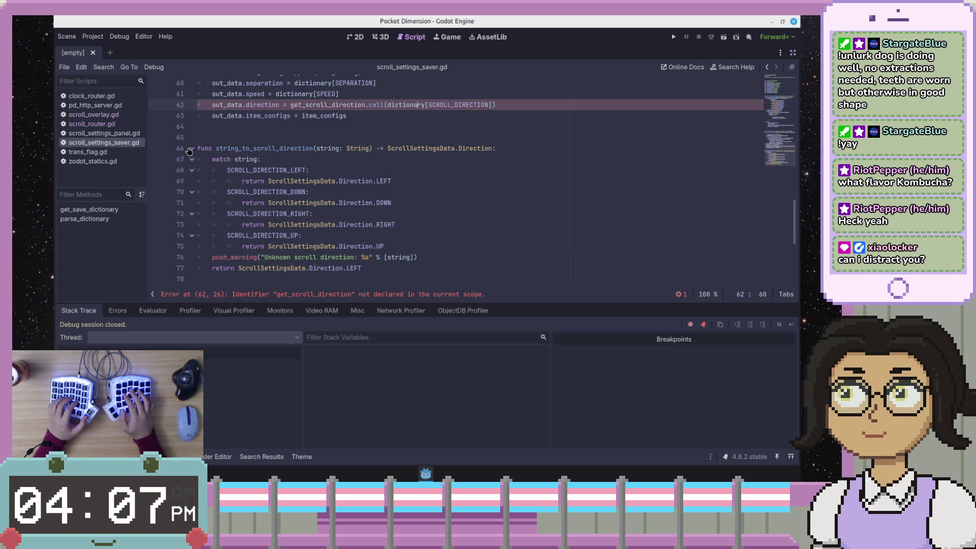
key("Down")
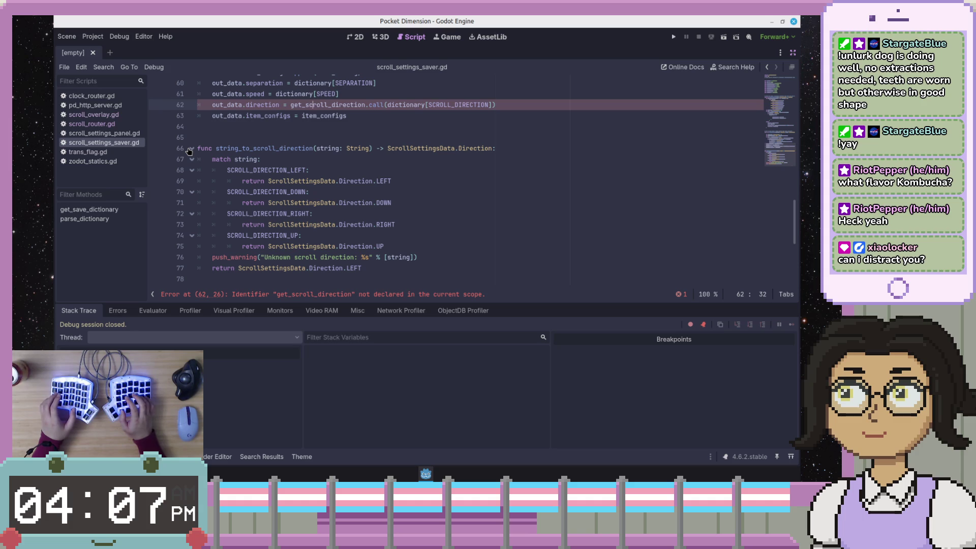
key("Down")
key("Down")
key("Down")
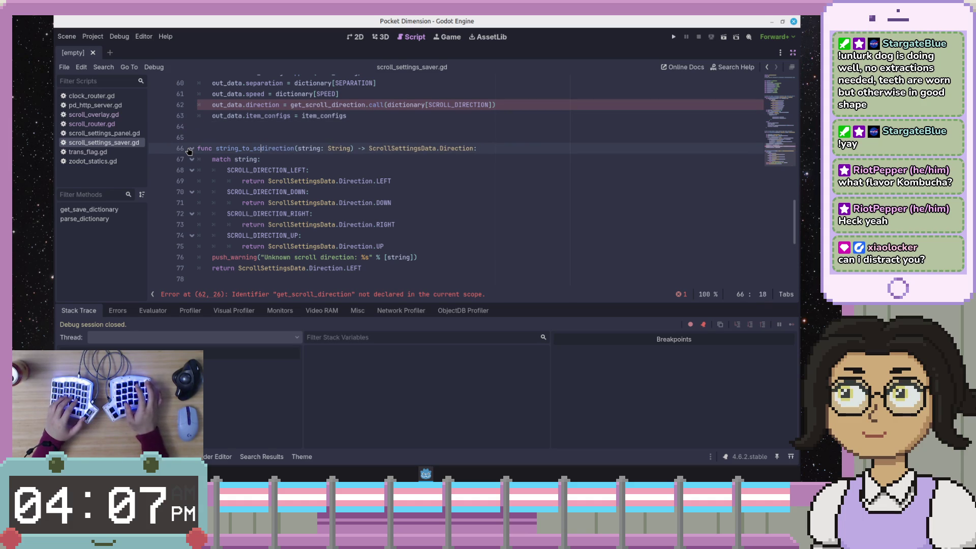
- Replace the get_scroll_direction call on line 62 with string_to_direction(...)
key("Up")
key("Up")
key("Up")
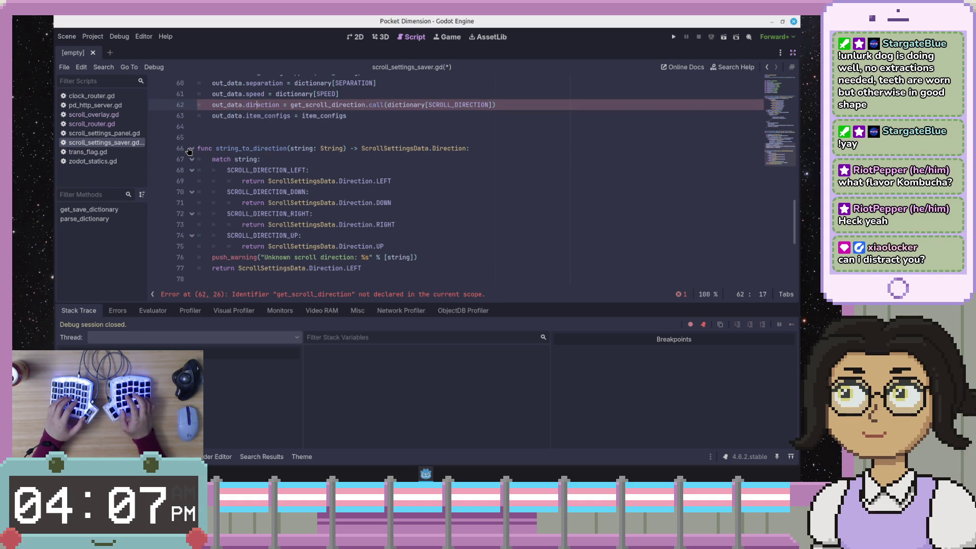
key("ctrl+Right")
key("ctrl+Right")
key("ctrl+shift+Right")
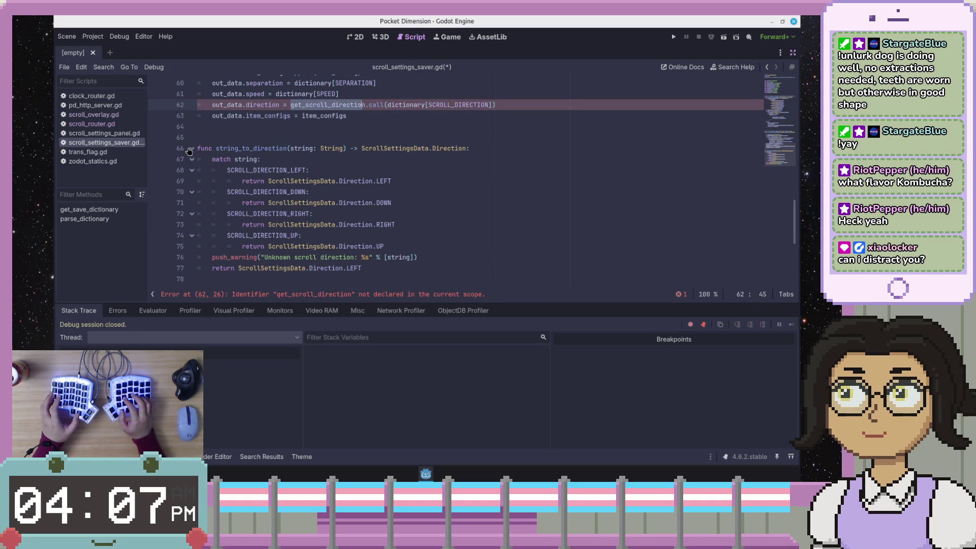
type("string_to_")
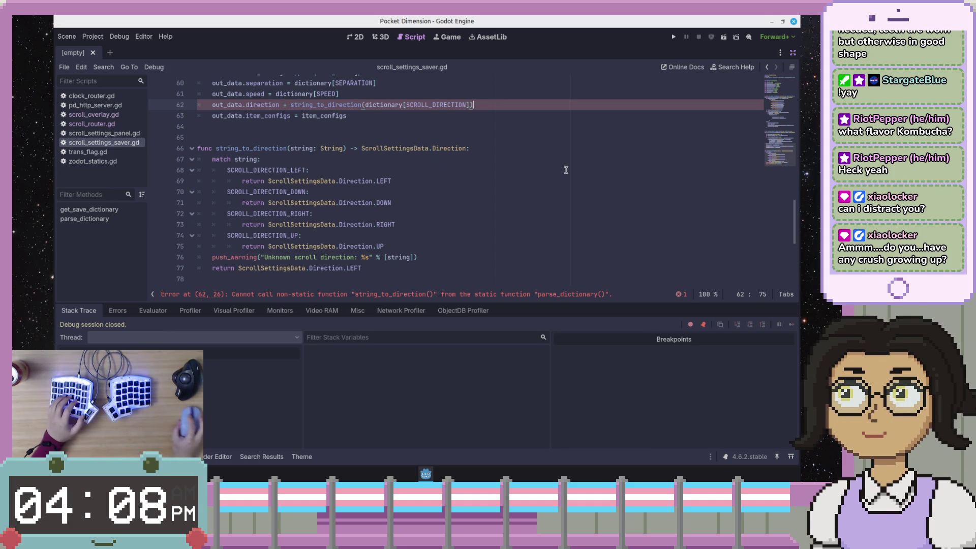
left_click(559, 141)
- Inspect direction lines 59–63, then delete blank line 51 under the parse_dictionary header
scroll(559, 142, "up", 4)
left_click(517, 235)
scroll(518, 235, "up", 5)
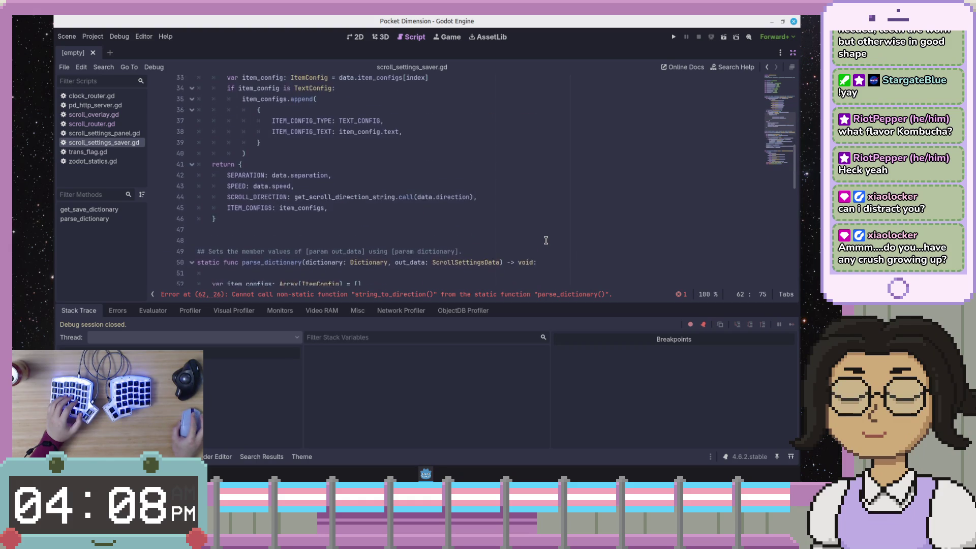
scroll(529, 214, "down", 5)
left_click(534, 204)
left_click(534, 214)
left_click(536, 219)
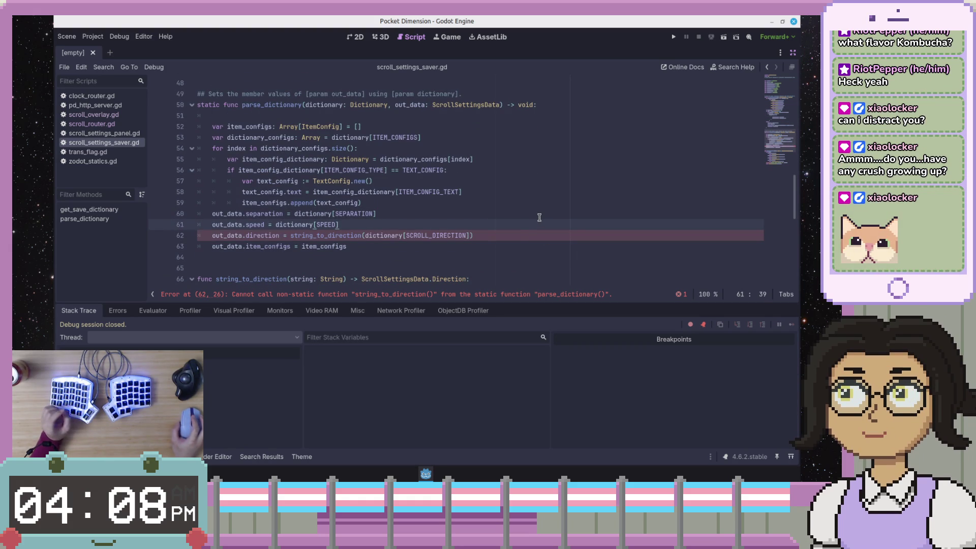
left_click(520, 235)
left_click(522, 247)
left_click(529, 223)
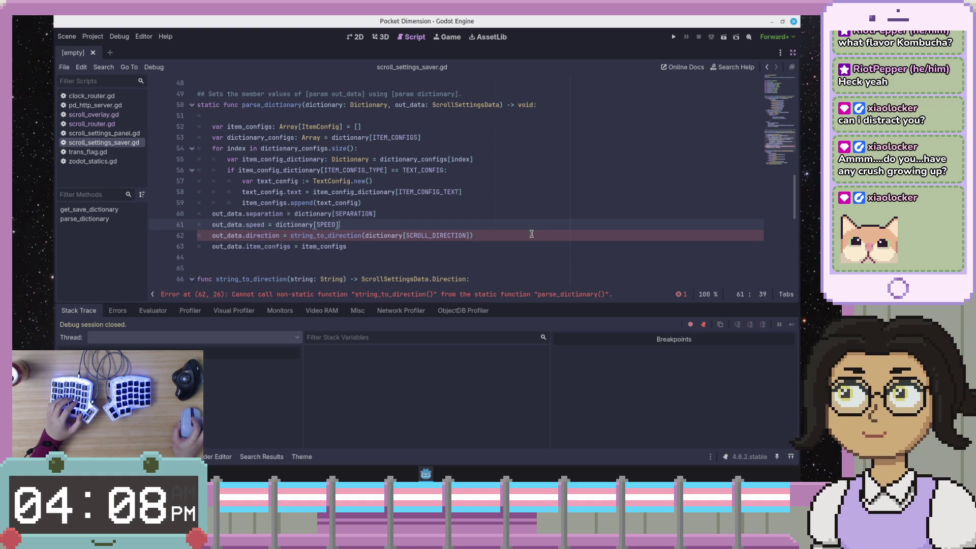
scroll(532, 234, "up", 1)
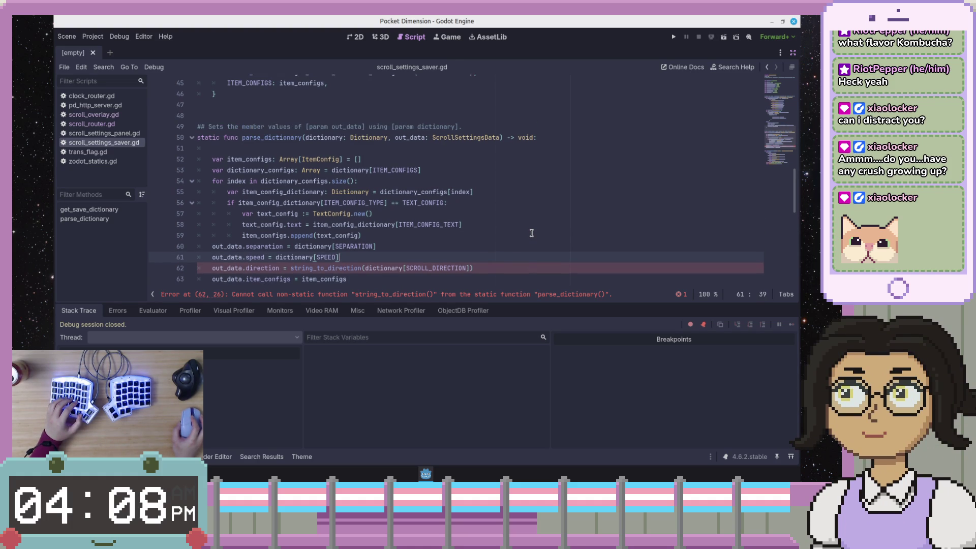
scroll(531, 232, "up", 2)
left_click(533, 213)
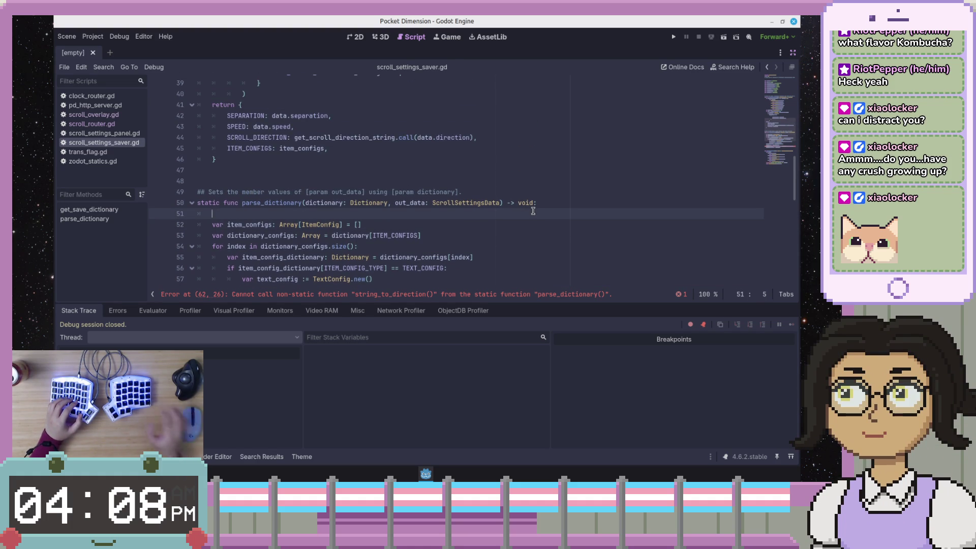
key("BackSpace")
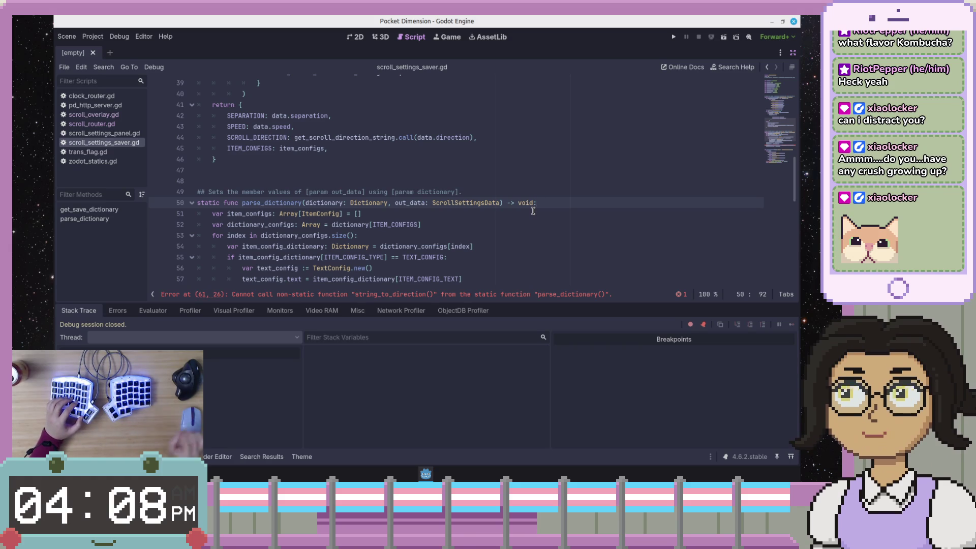
- Select the get_scroll_direction_string lambda, lines 21–30, in get_save_dictionary
scroll(533, 211, "up", 1)
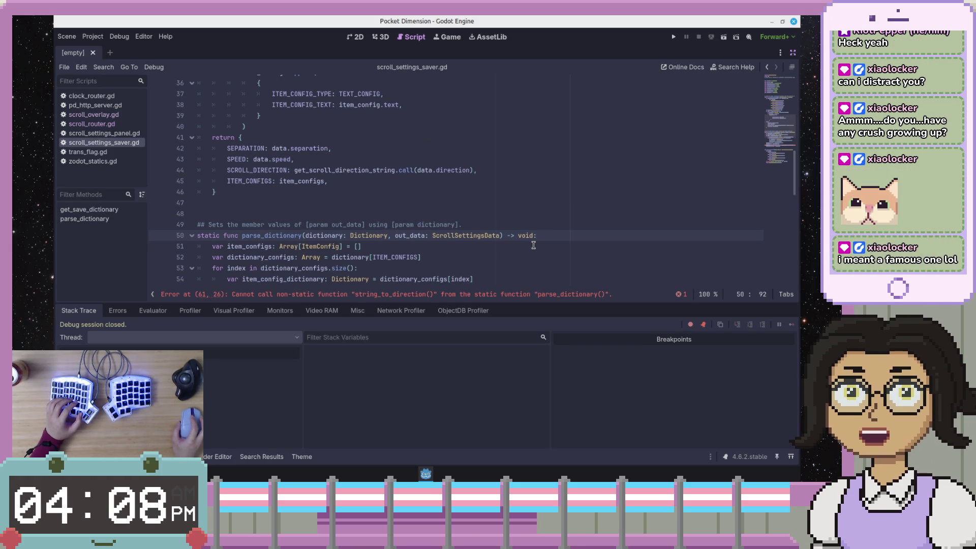
scroll(539, 245, "up", 3)
left_click(544, 244)
scroll(544, 244, "up", 2)
left_click(540, 261)
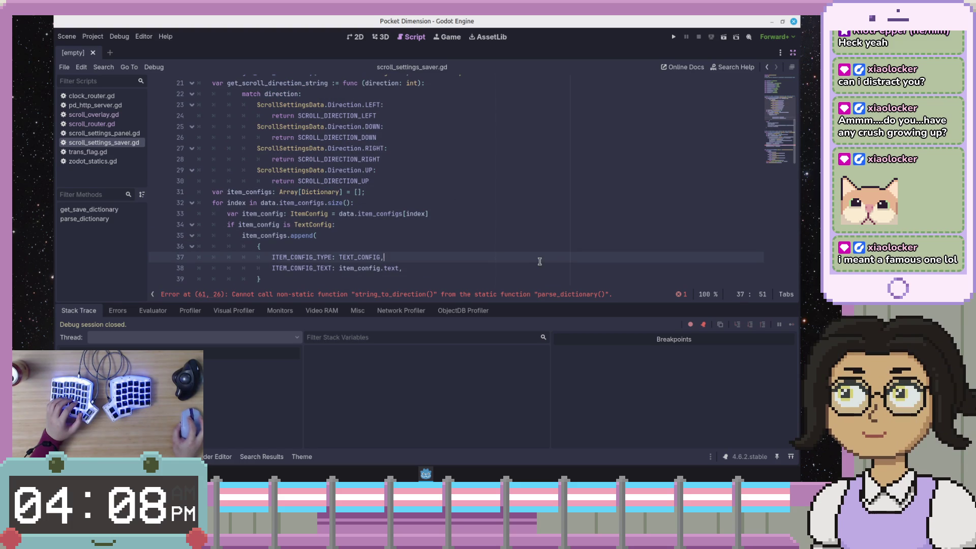
scroll(542, 261, "down", 6)
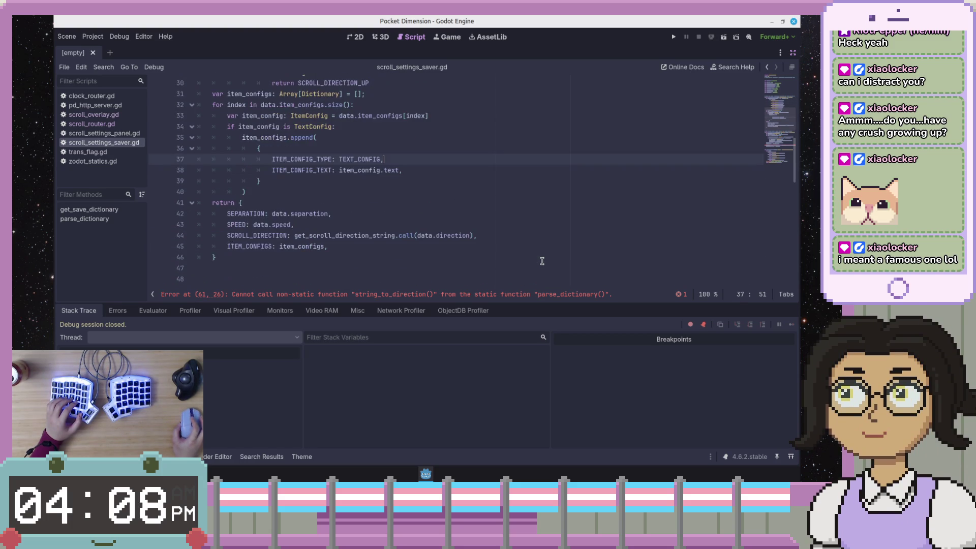
scroll(542, 261, "up", 5)
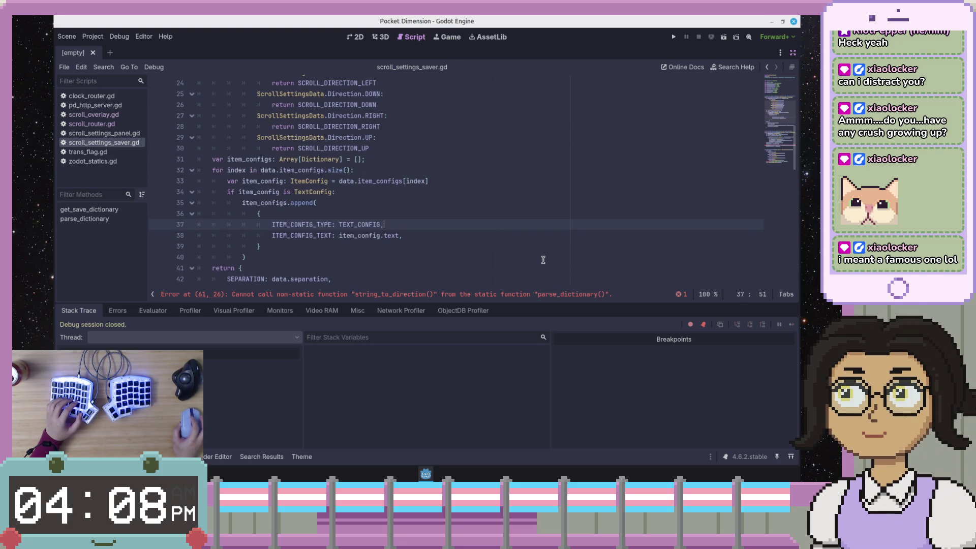
scroll(543, 260, "up", 8)
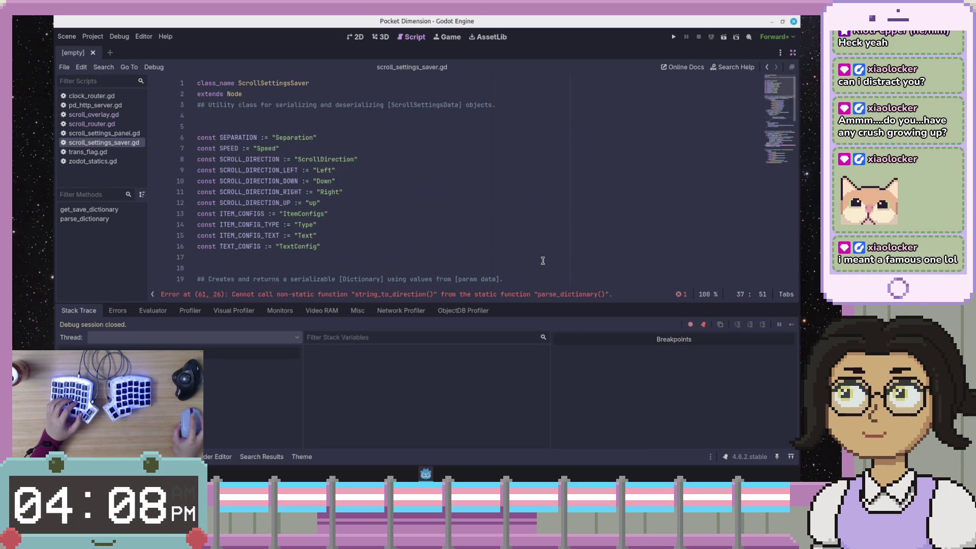
scroll(543, 260, "down", 4)
left_click(548, 257)
left_click(559, 266)
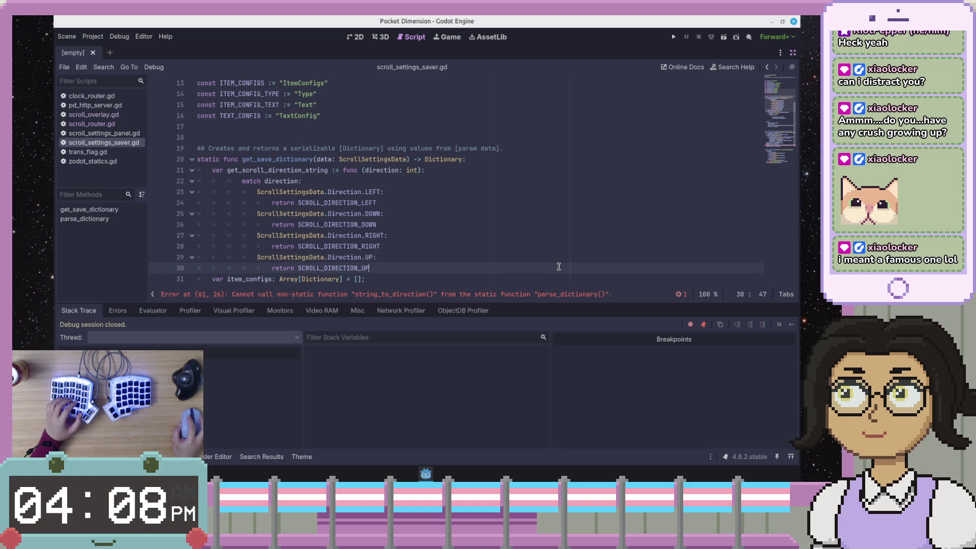
left_click_drag(559, 266, 141, 171)
key("ctrl+c")
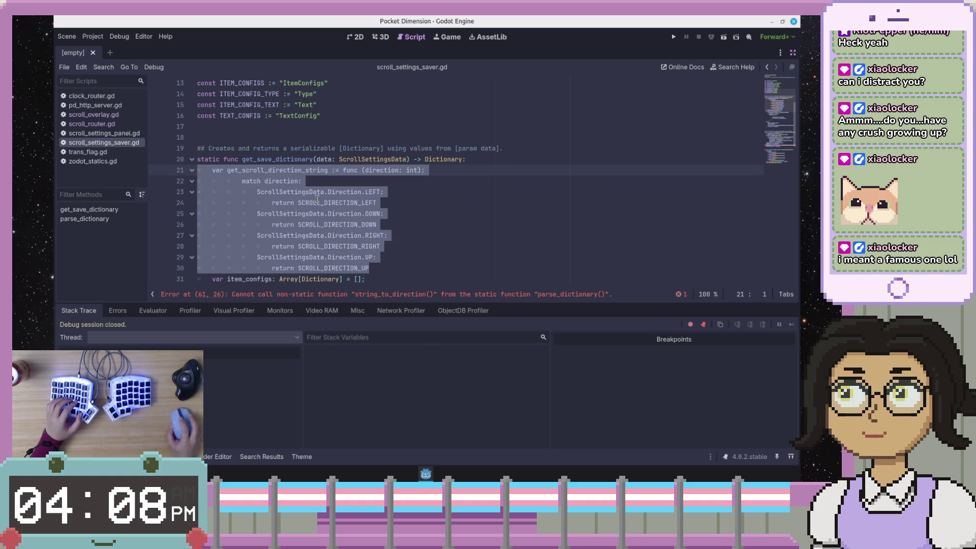
- Cut the get_scroll_direction_string lambda out of get_save_dictionary
right_click(317, 199)
left_click(400, 232)
key("BackSpace")
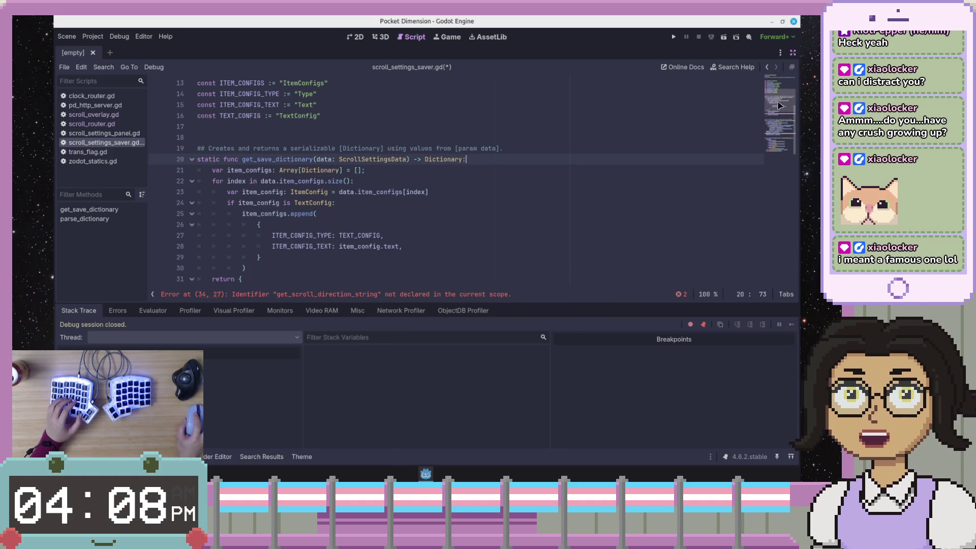
scroll(485, 178, "down", 15)
scroll(485, 178, "up", 5)
- Add blank lines after parse_dictionary and start typing 'func direction_to_string(ScrollSet'
left_click(485, 148)
left_click(564, 178)
key("Return")
key("Return")
key("Return")
key("Up")
key("Up")
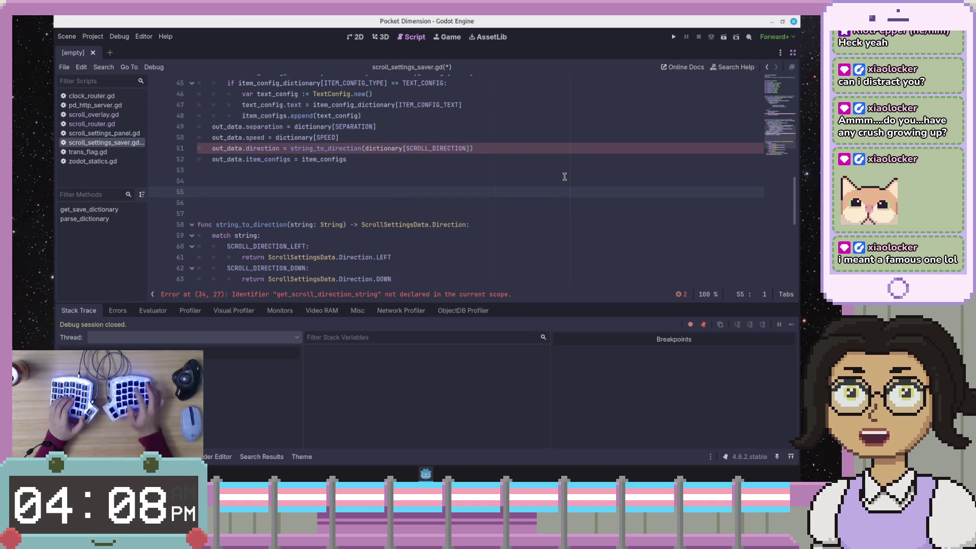
key("BackSpace")
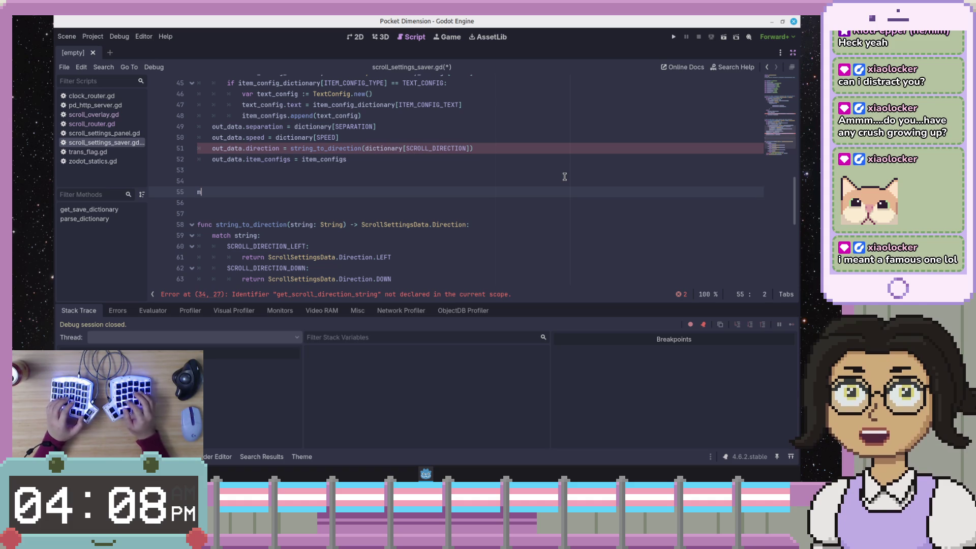
type("m")
key("BackSpace")
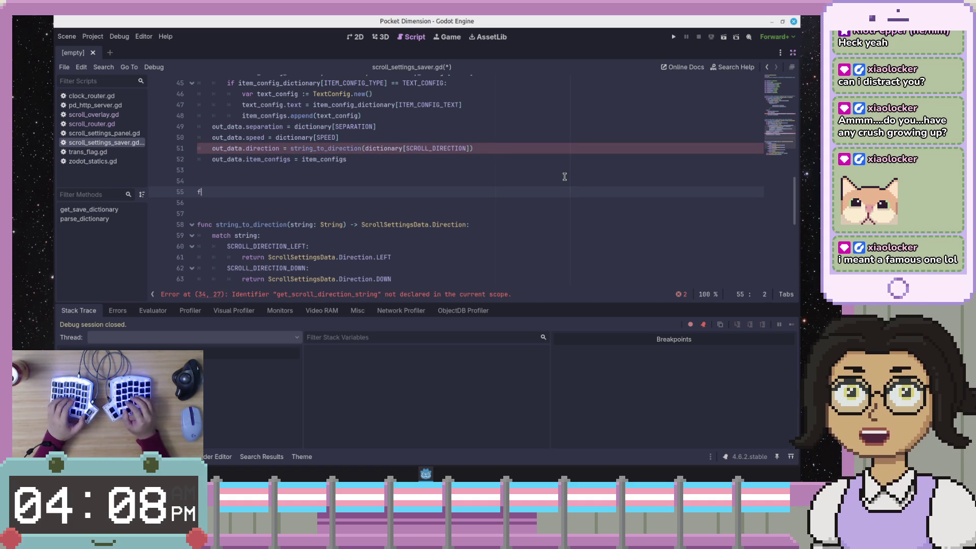
type("func direction_to_")
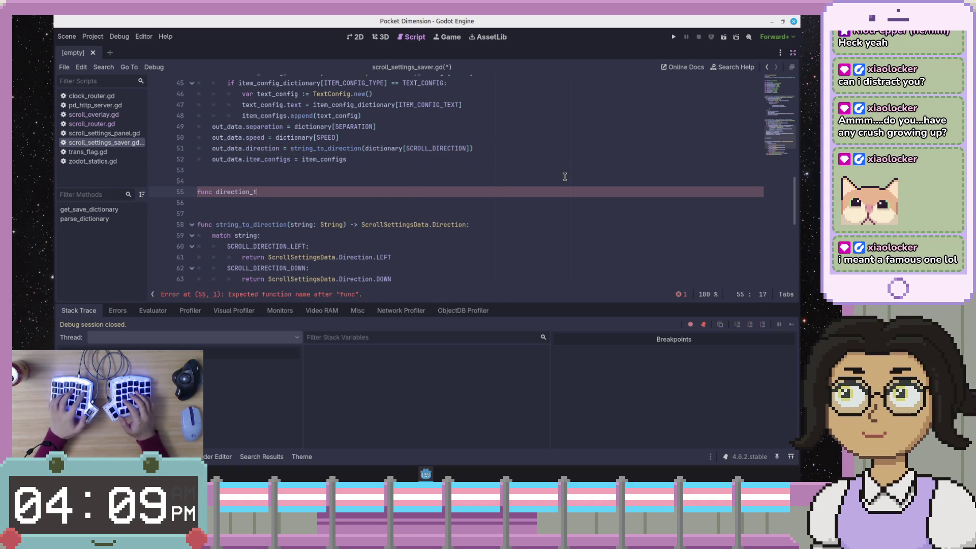
type("string(")
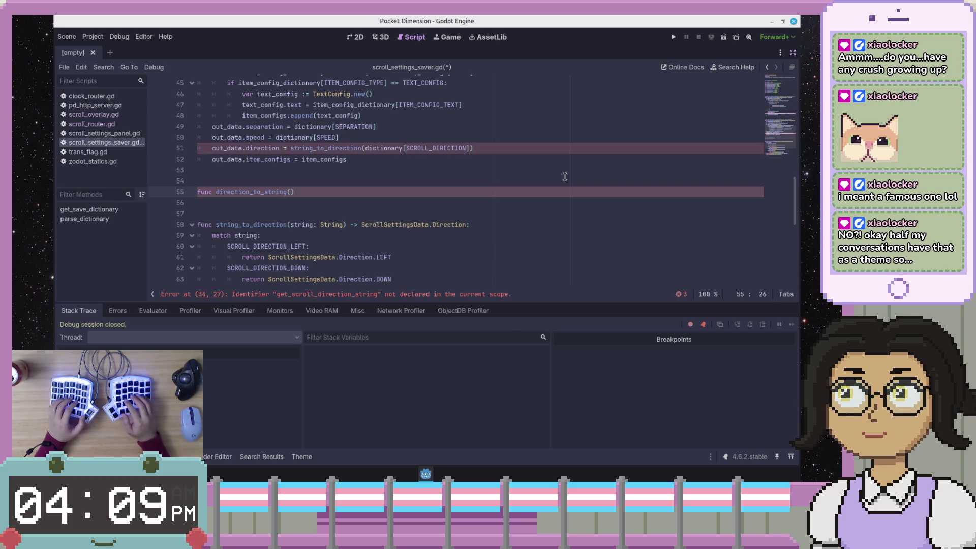
type("ScrollSettingsData.Direction")
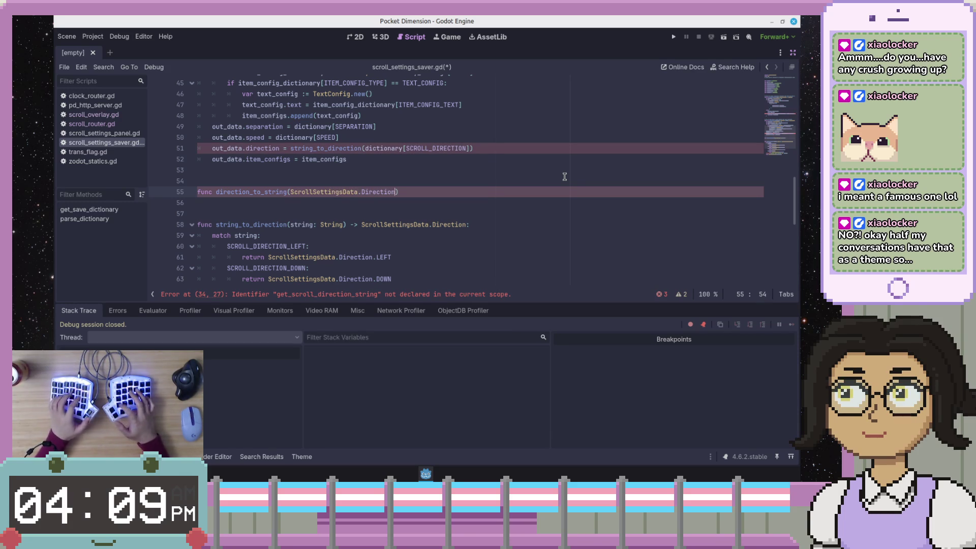
- Complete the header direction_to_string(direction: ScrollSettingsData.Direction) -> String and paste the match block inside
key("ctrl+Left")
key("ctrl+Left")
type("dir")
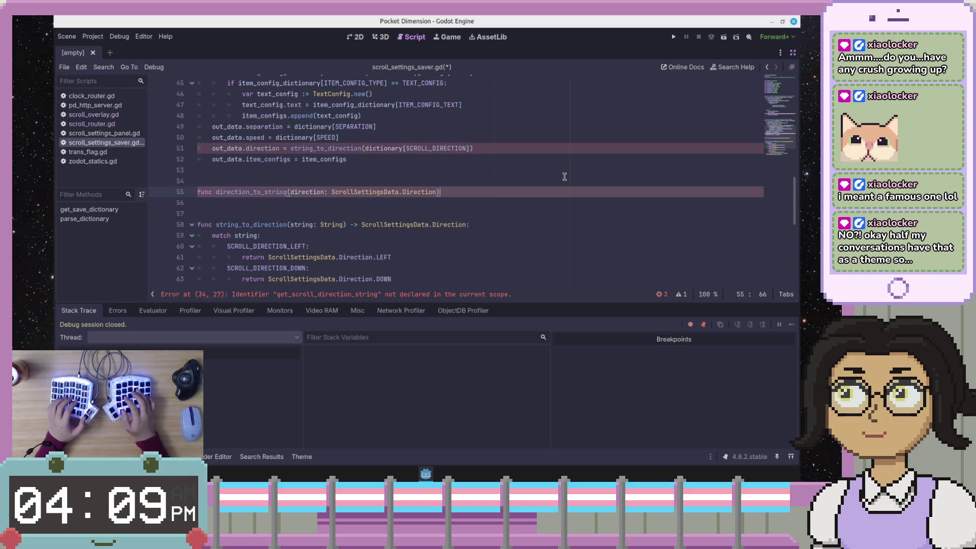
type(" > d")
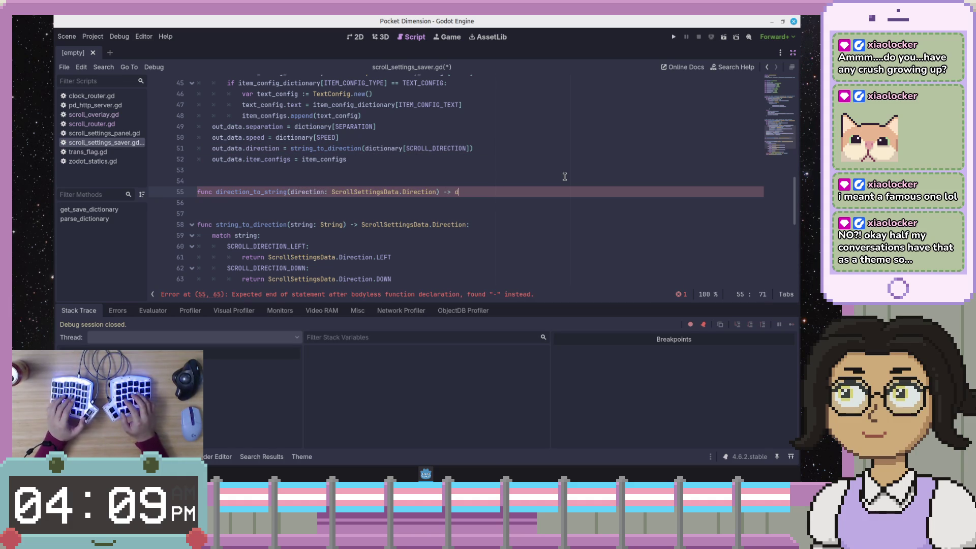
key("BackSpace")
key("BackSpace")
key("BackSpace")
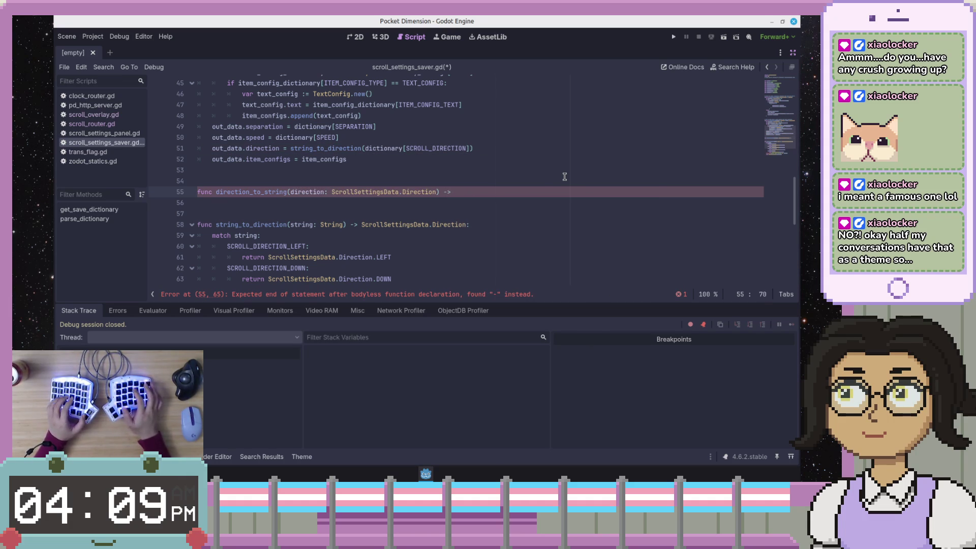
type("String")
key("Return")
type(":")
key("Return")
key("ctrl+v")
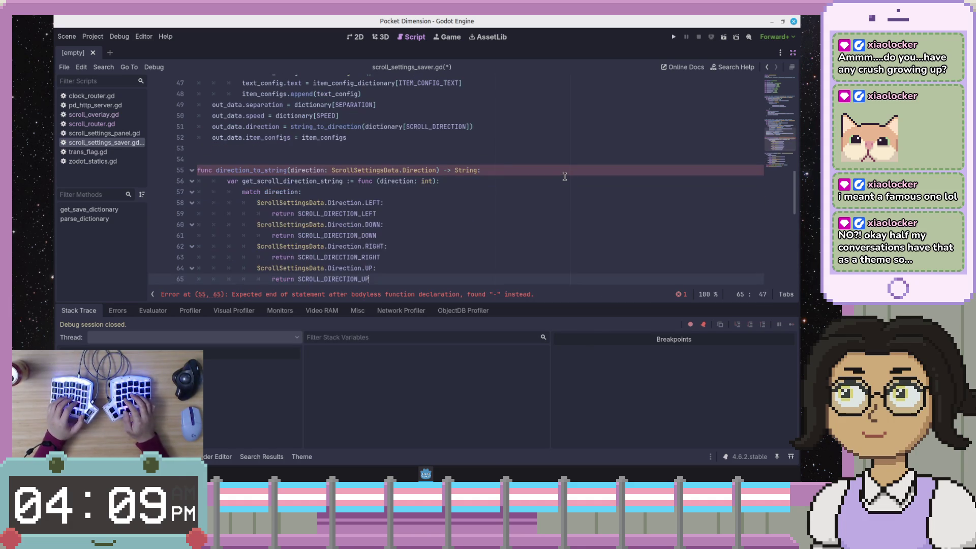
- Unindent the pasted block one level
key("shift+Up")
key("shift+Up")
key("shift+Up")
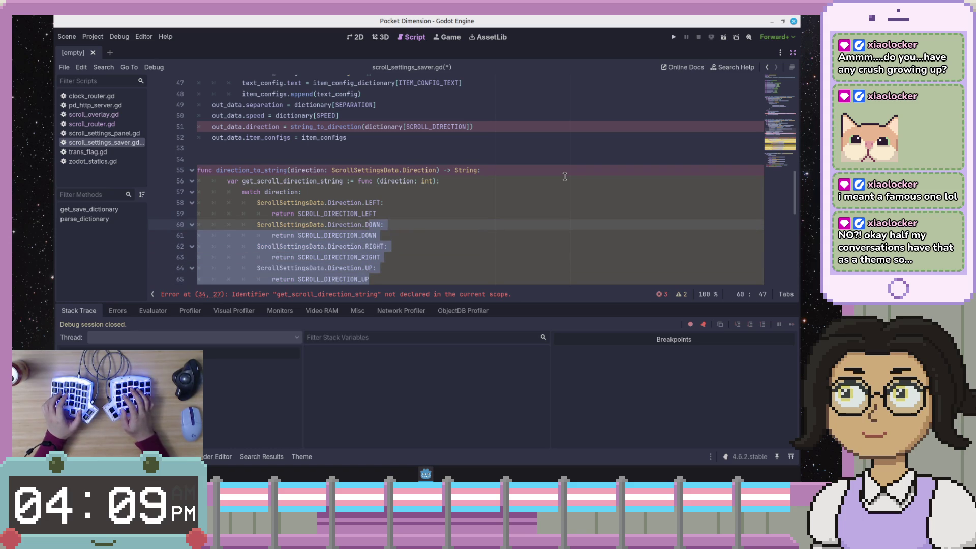
key("shift+Up")
key("shift+Up")
key("shift+Up")
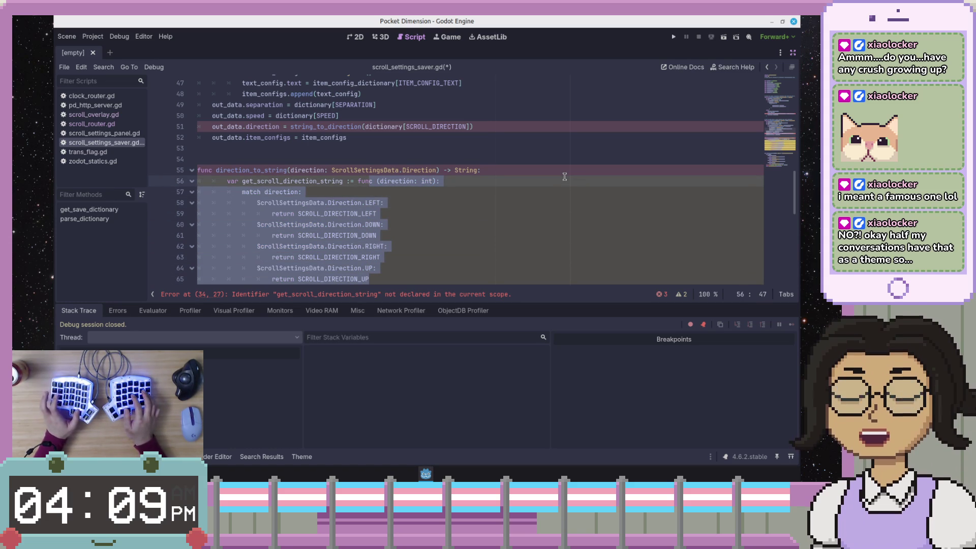
key("shift+Tab")
key("Escape")
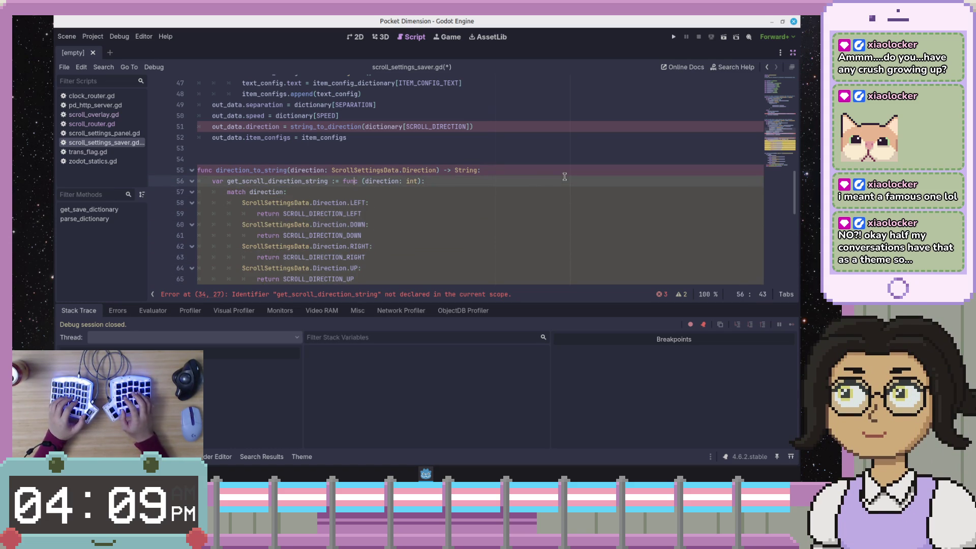
- Delete the leftover 'var get_scroll_direction_string := func' declaration line
key("ctrl+Left")
key("ctrl+Left")
key("ctrl+Left")
key("ctrl+shift+Left")
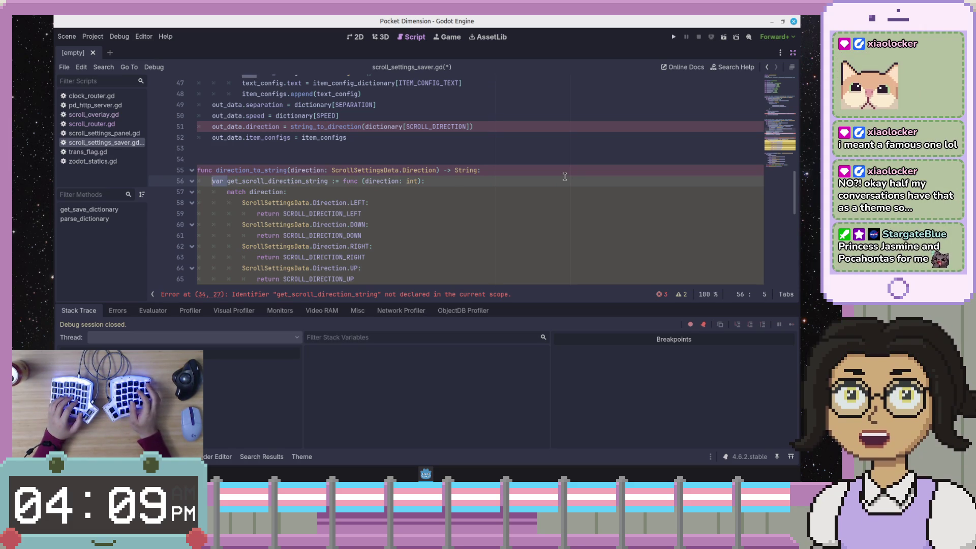
key("BackSpace")
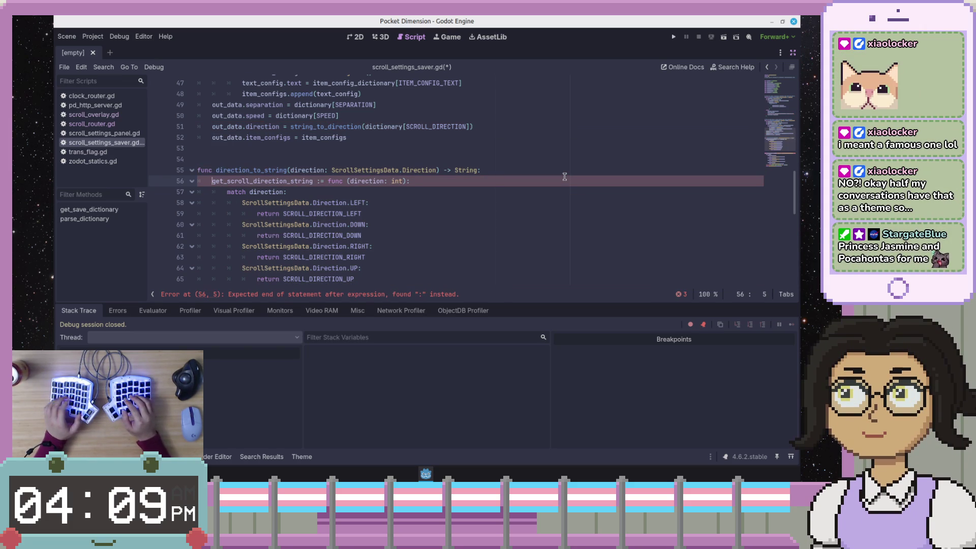
key("shift+End")
key("BackSpace")
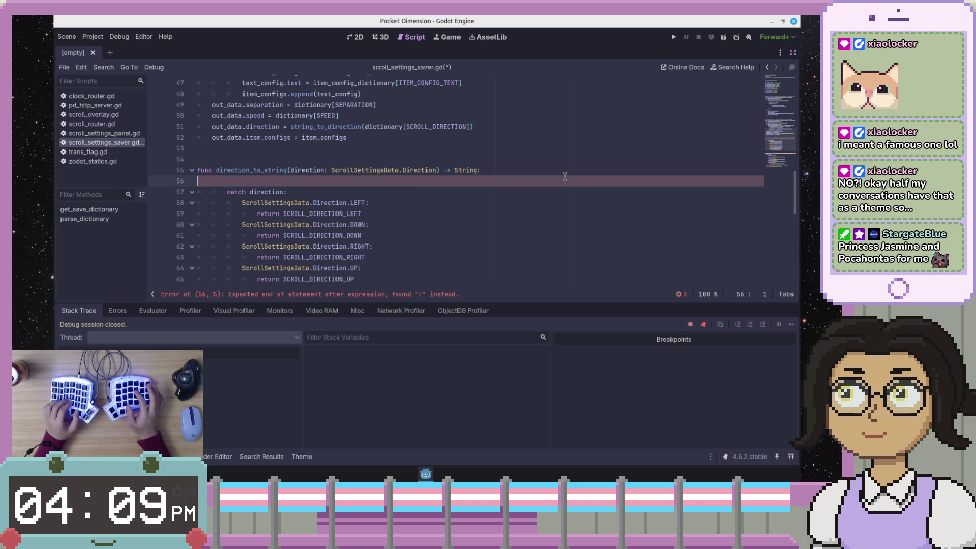
key("Delete")
- Dedent the match direction cases one more level and check their indentation
key("Down")
key("shift+Down")
key("shift+Down")
key("shift+Down")
key("shift+End")
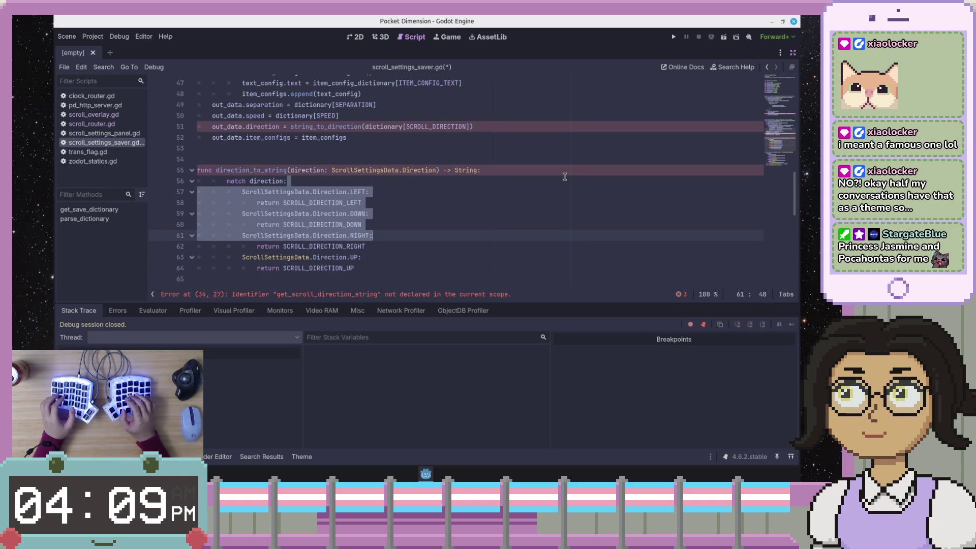
key("shift+Down")
key("shift+Down")
key("shift+Tab")
key("Up")
key("Up")
key("Up")
key("Up")
key("Up")
key("Up")
key("Down")
key("Down")
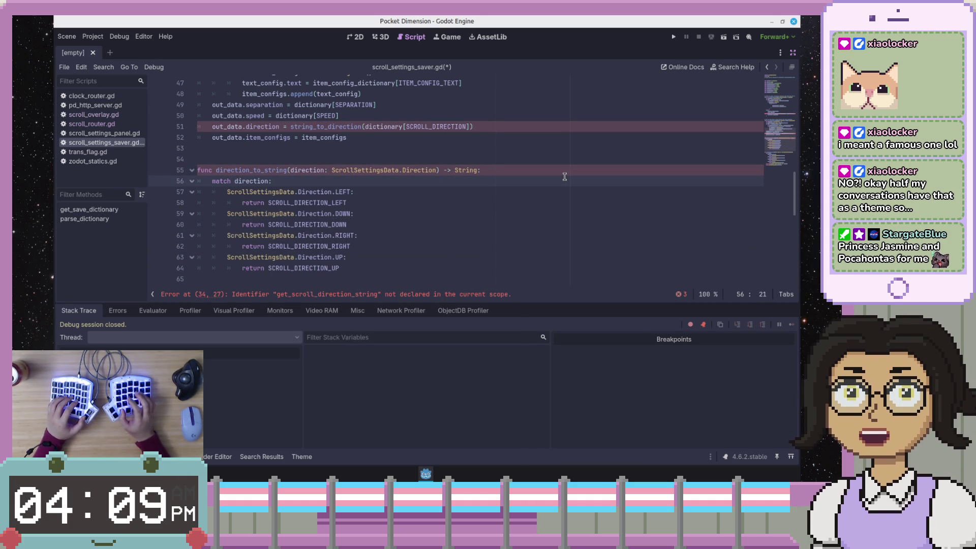
key("Down")
key("Down")
key("Up")
key("Up")
key("Up")
key("Up")
key("Down")
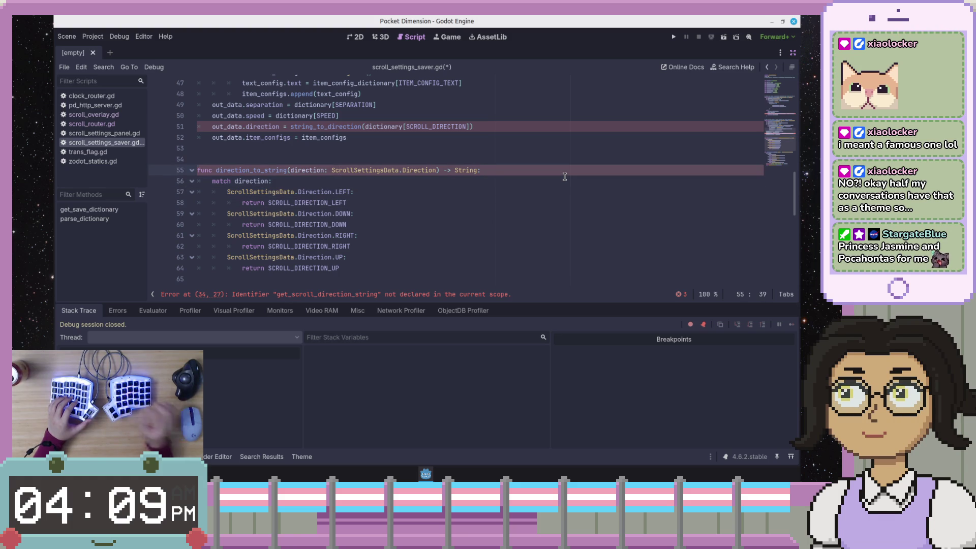
key("Down")
key("Down")
key("Down")
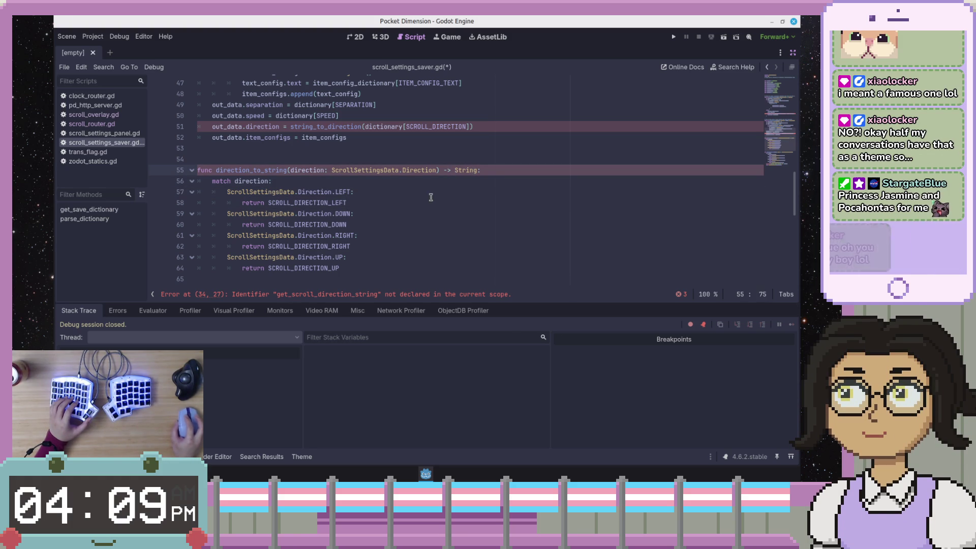
left_click(414, 272)
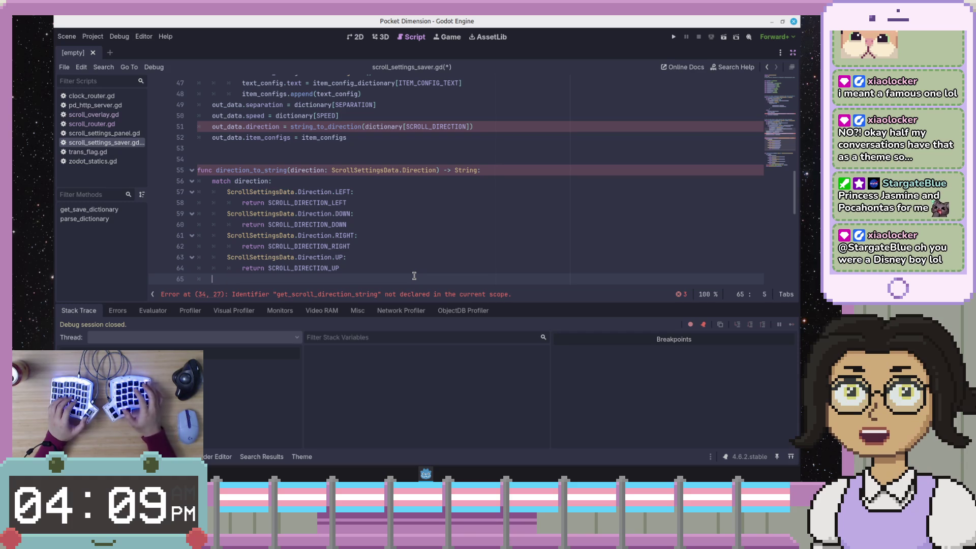
type("return \"\"")
- Insert push_error("") on a new line before direction_to_string's return ""
key("ctrl+z")
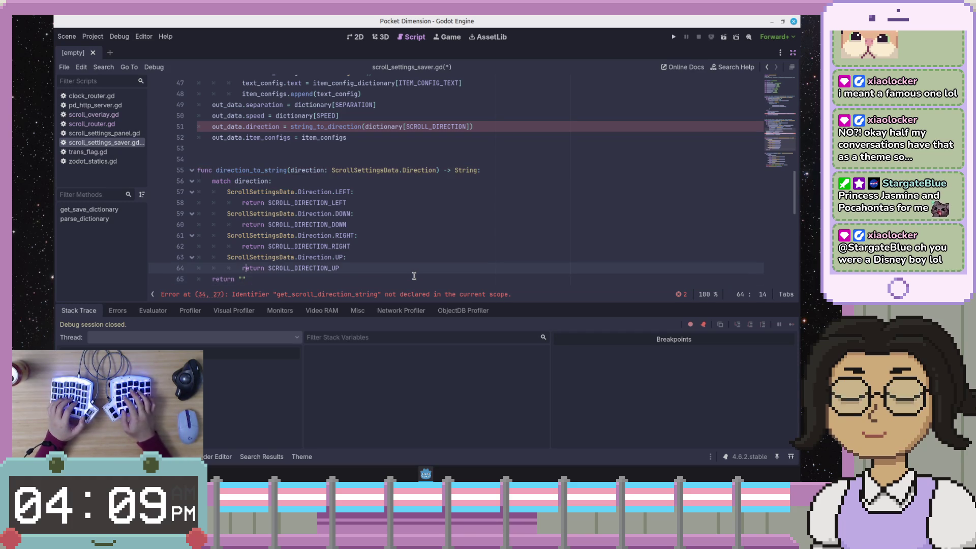
key("Return")
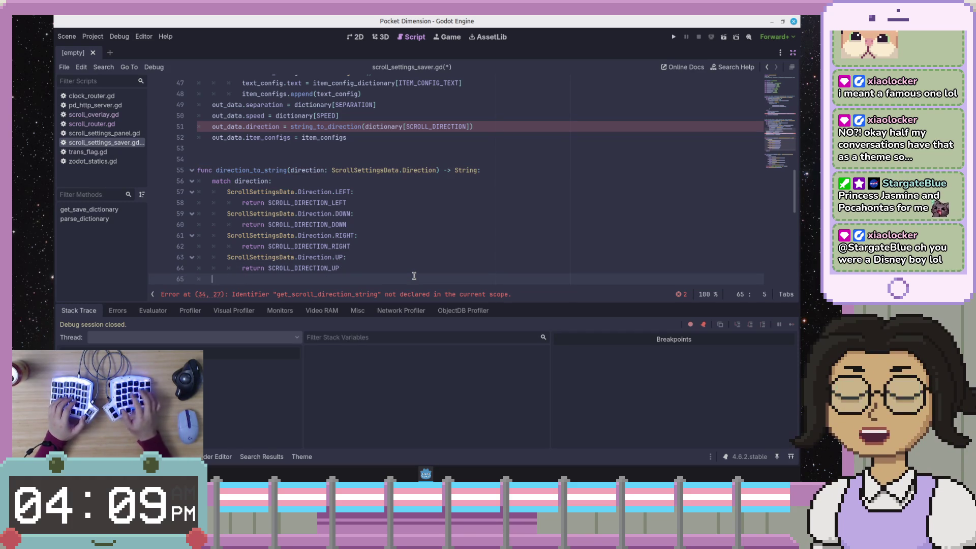
type("g")
key("BackSpace")
type("h_error")
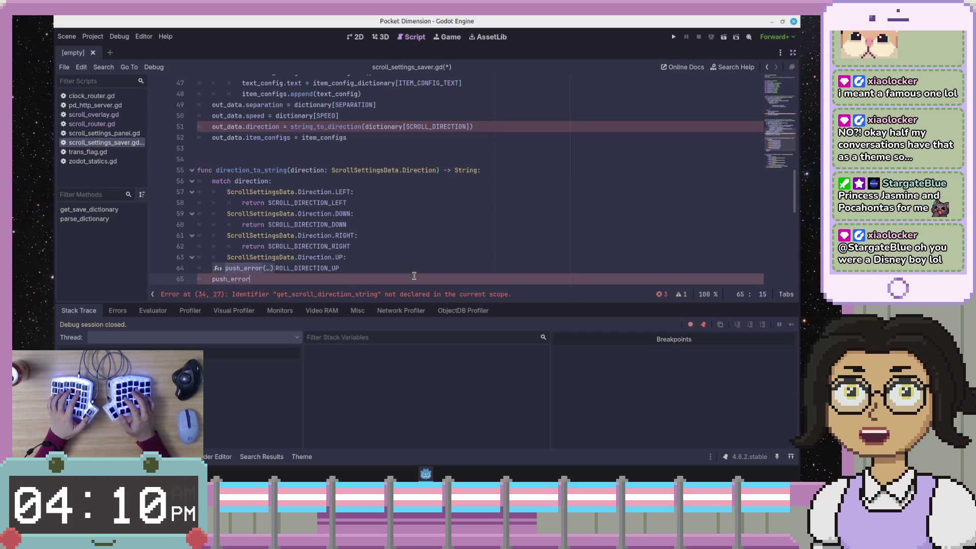
key("Return")
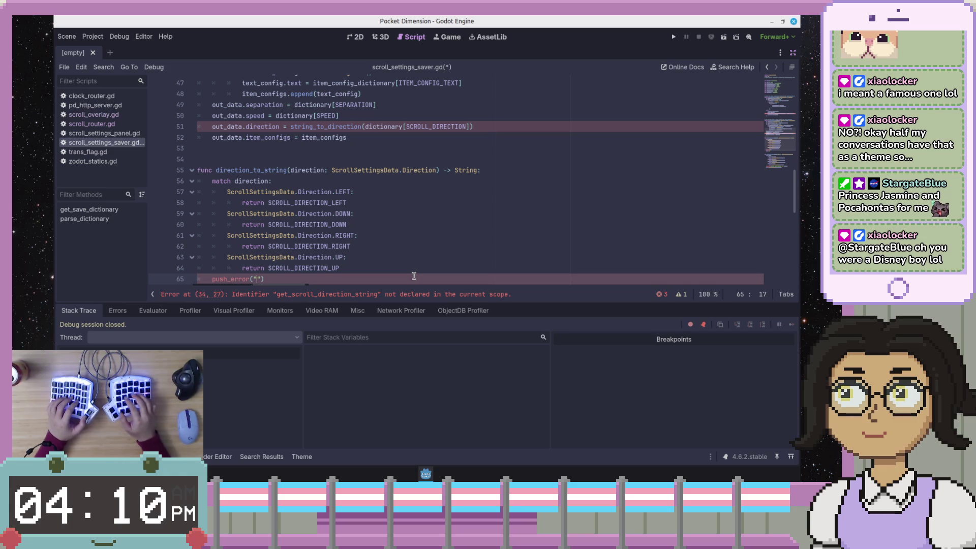
type("\"")
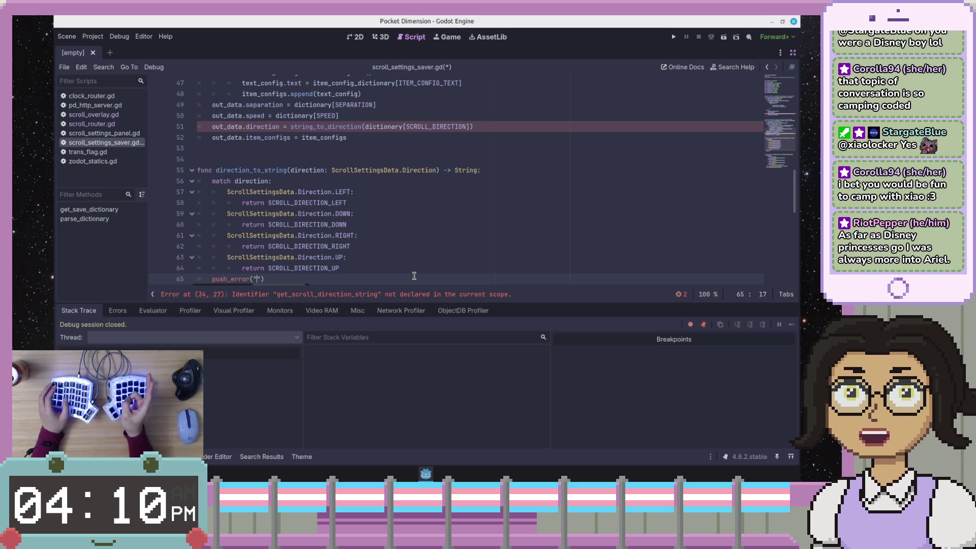
key("End")
scroll(493, 208, "down", 3)
scroll(493, 209, "up", 2)
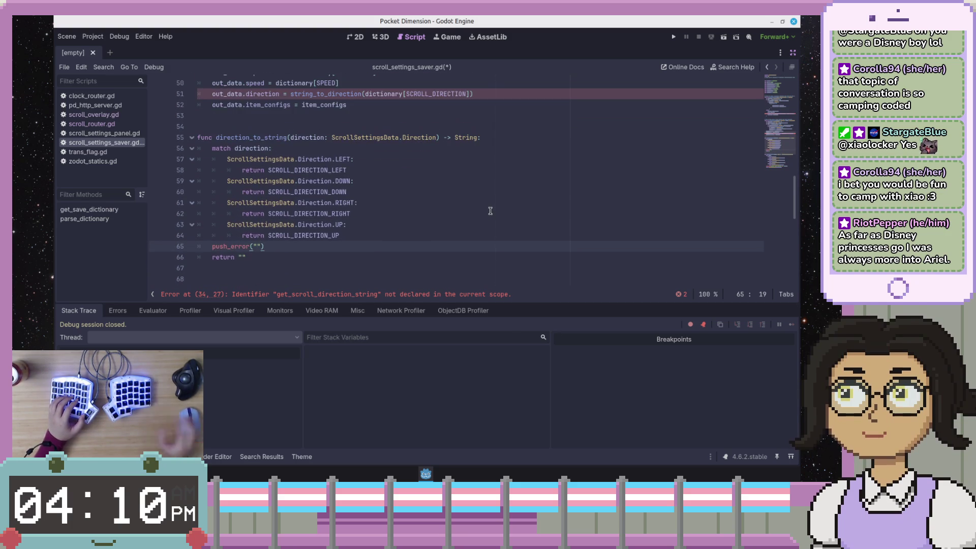
- Write the message "Unknown scroll direction: %s" inside push_error
key("Left")
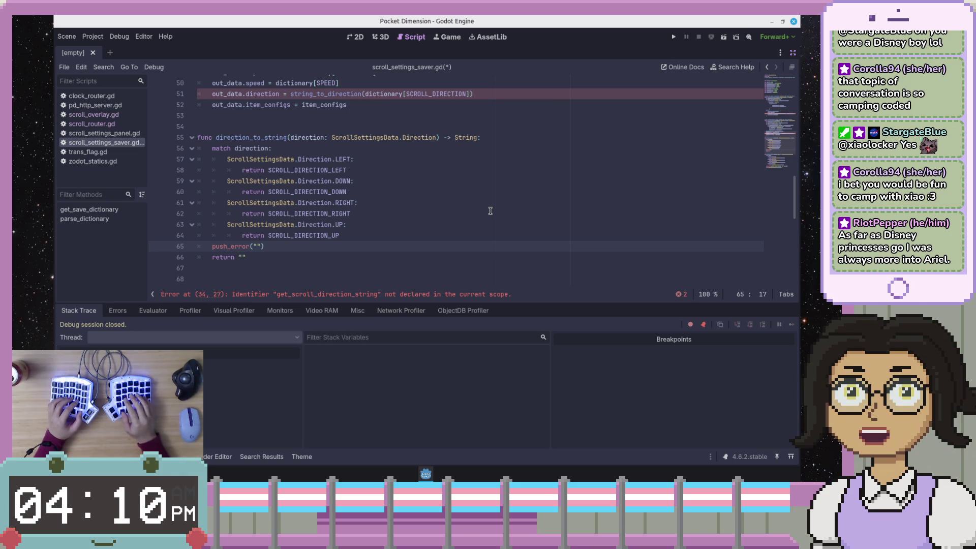
scroll(490, 210, "up", 4)
scroll(488, 212, "down", 4)
scroll(482, 215, "up", 2)
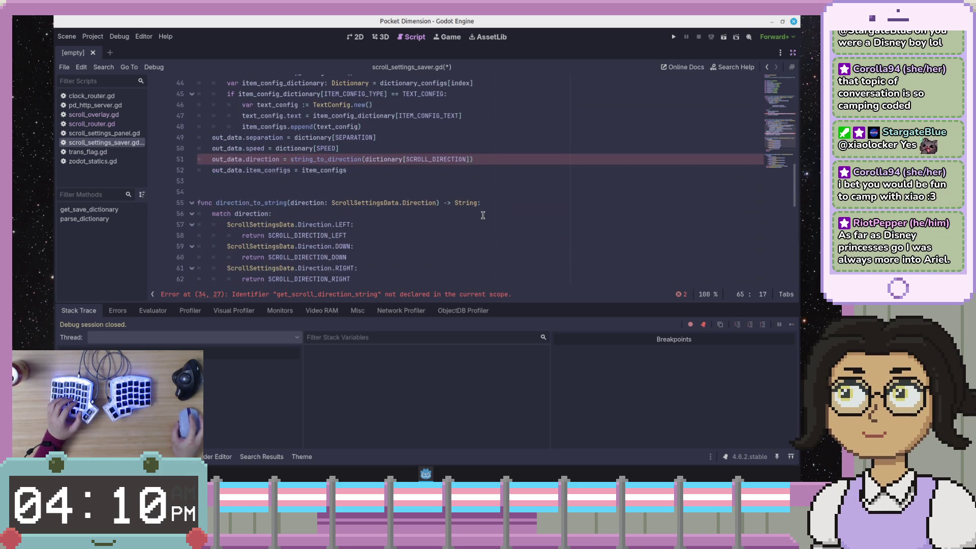
scroll(484, 216, "down", 3)
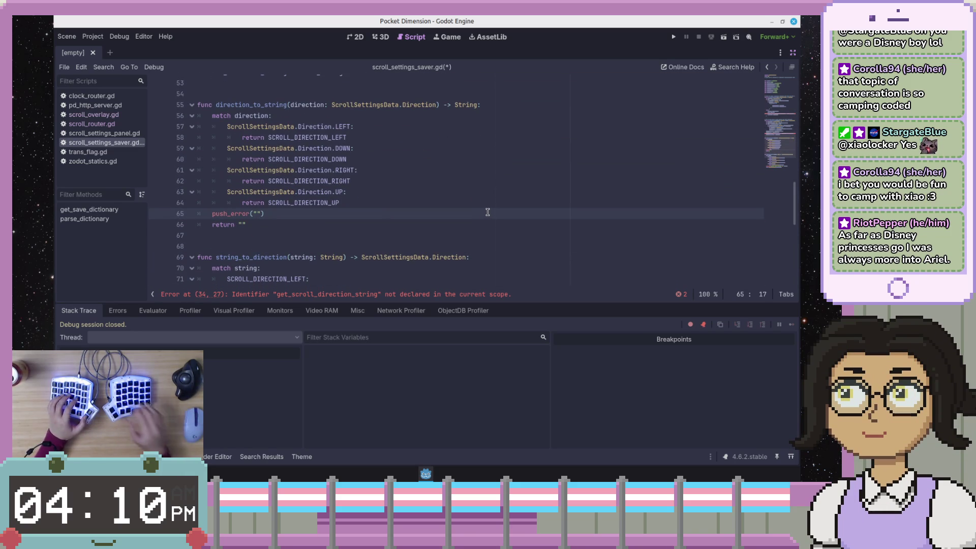
type("Unknown")
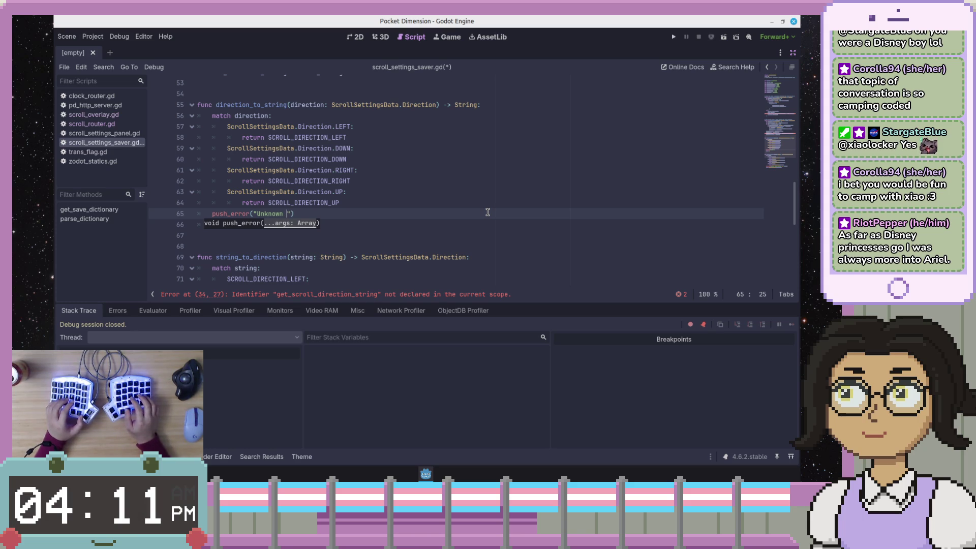
type(" direction")
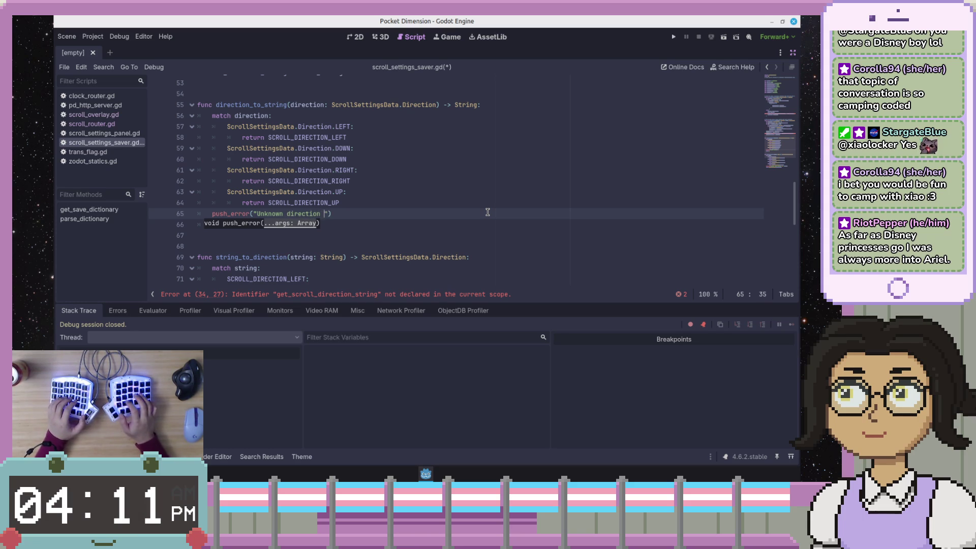
key("BackSpace")
type(": %s")
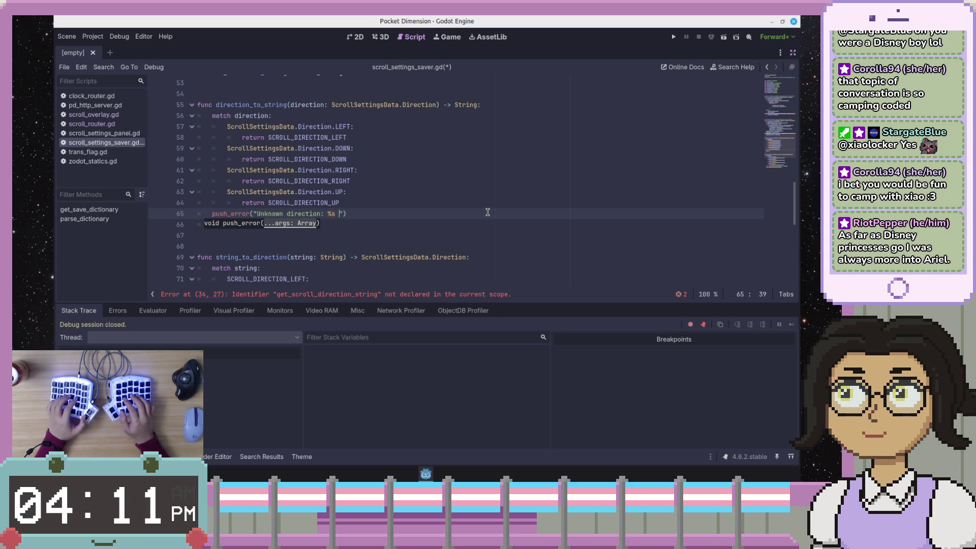
key("BackSpace")
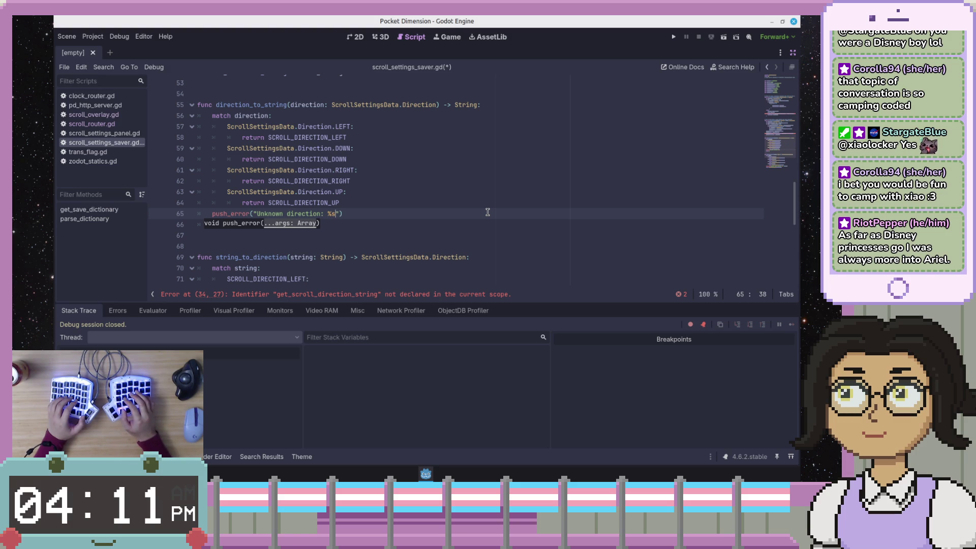
key("End")
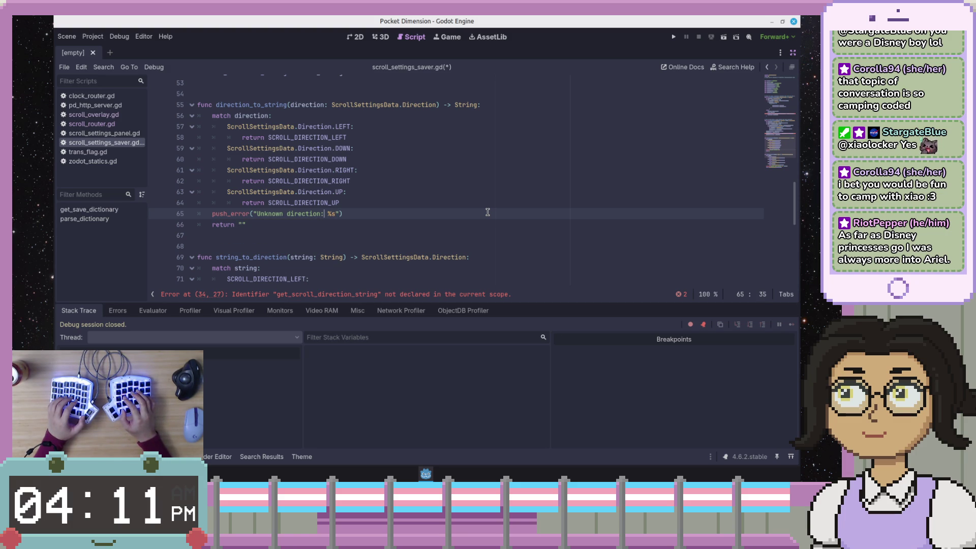
type("scroll")
- Append % [direction] as the format argument and save the script
key("End")
type("% ")
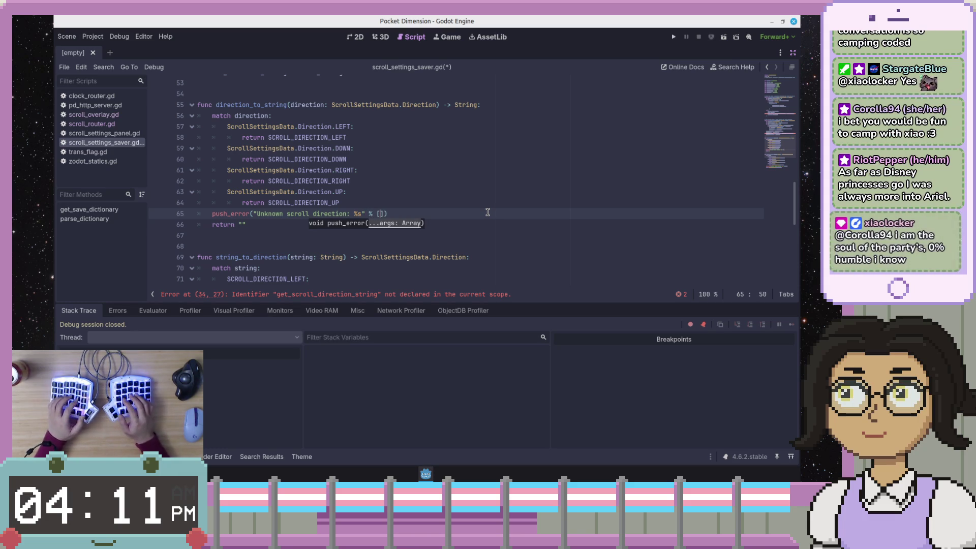
type("[s")
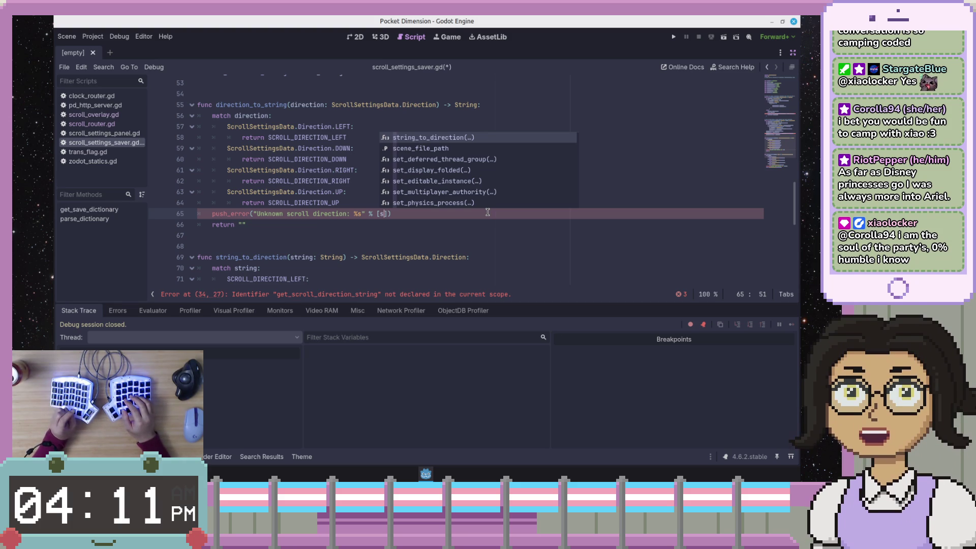
key("BackSpace")
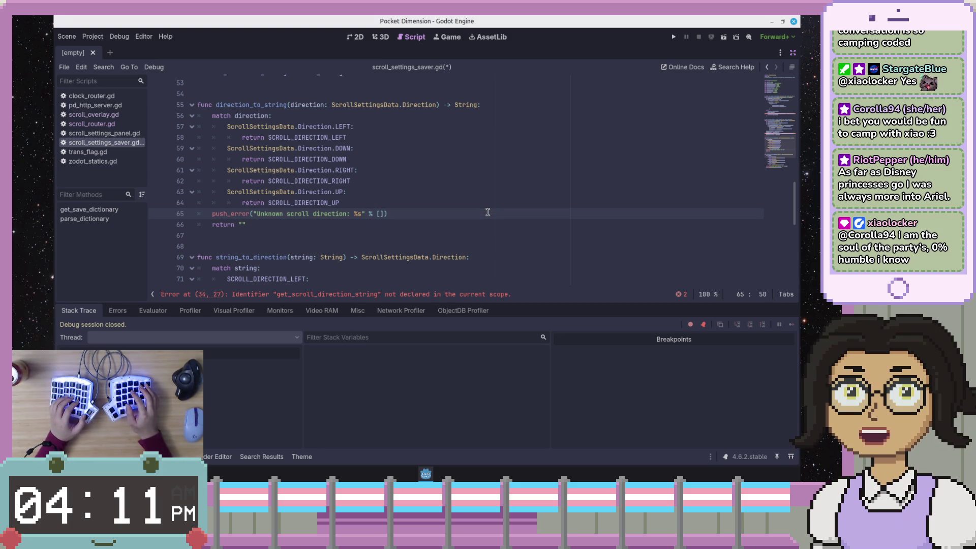
key("BackSpace")
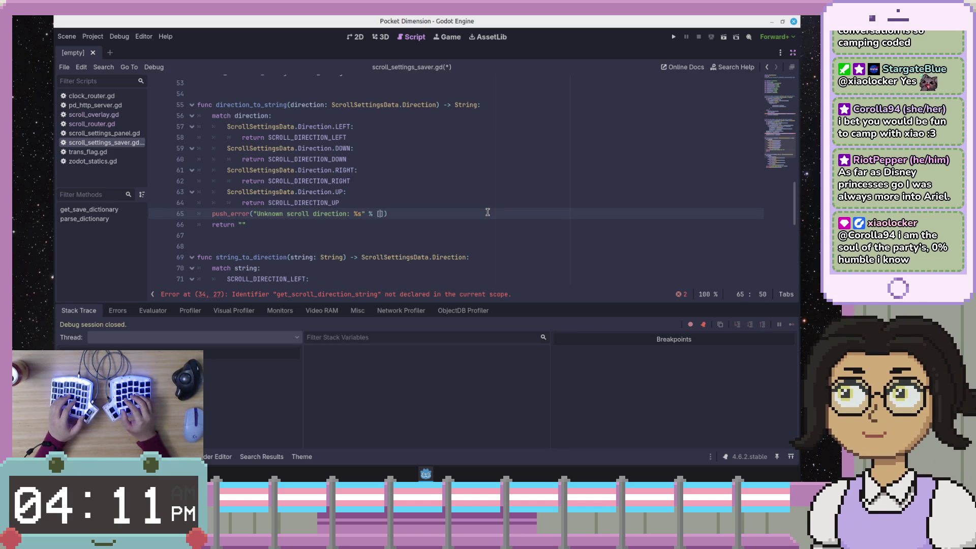
key("ctrl+space")
key("Escape")
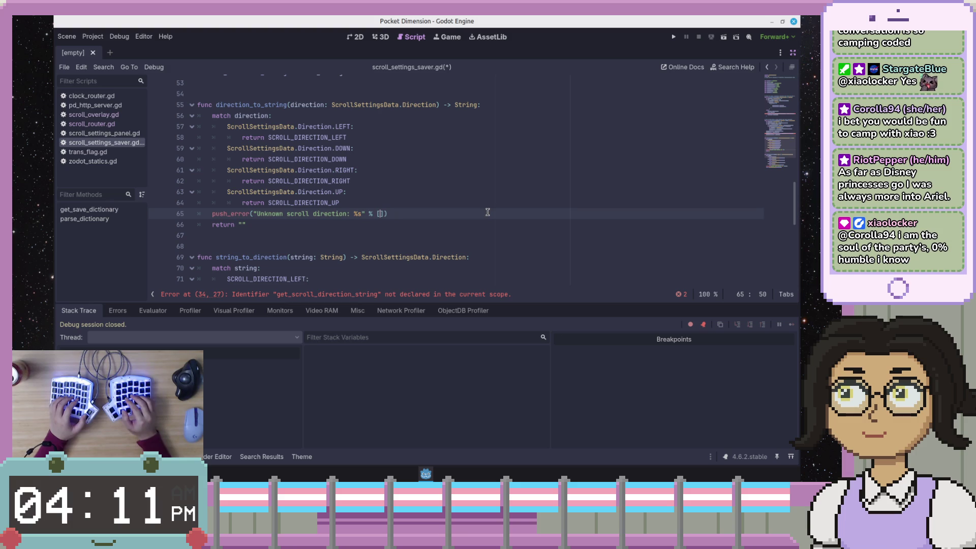
type("direction")
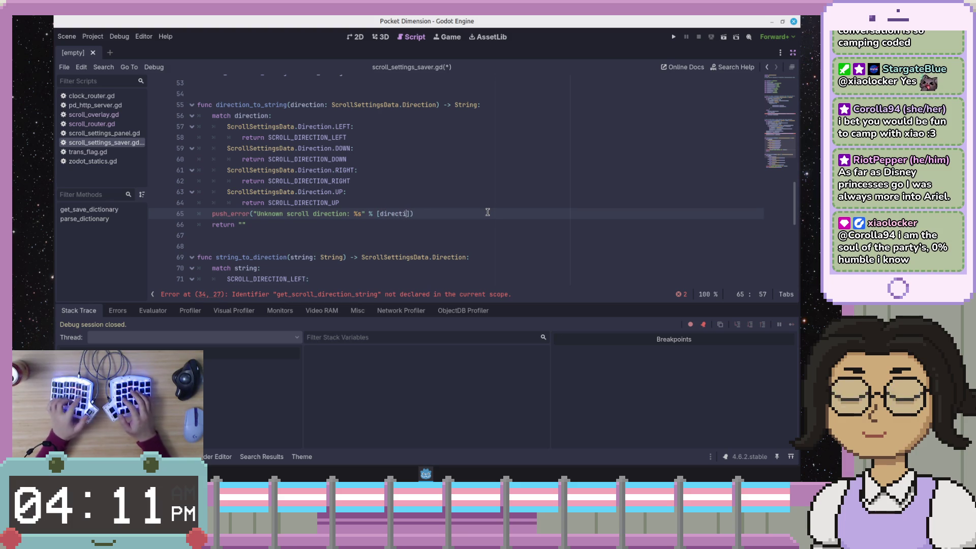
key("End")
key("ctrl+s")
key("Down")
key("Down")
key("Up")
key("Left")
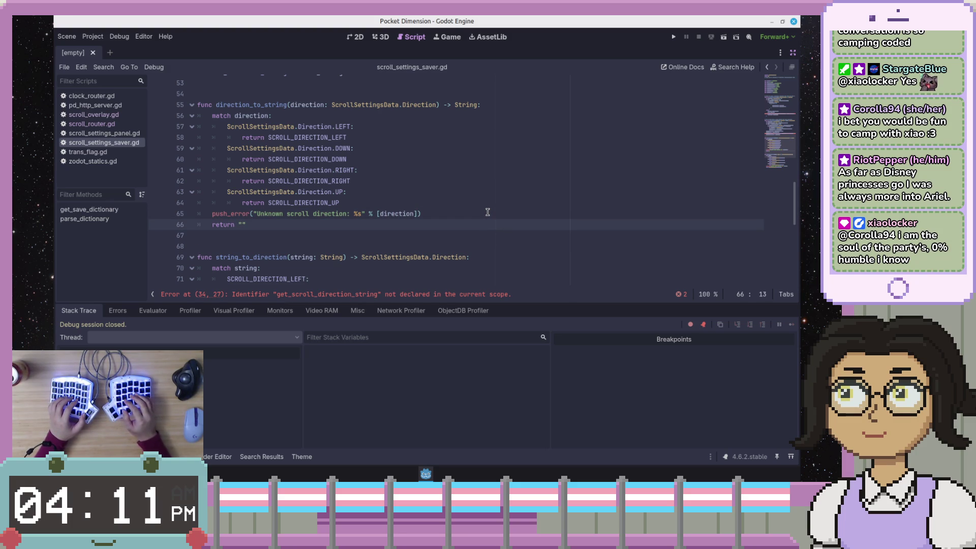
key("Right")
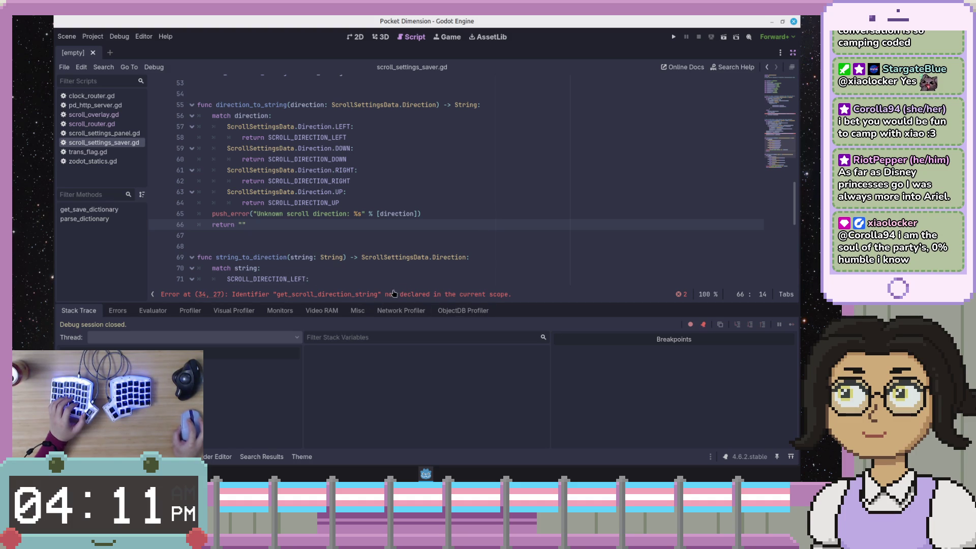
key("Left")
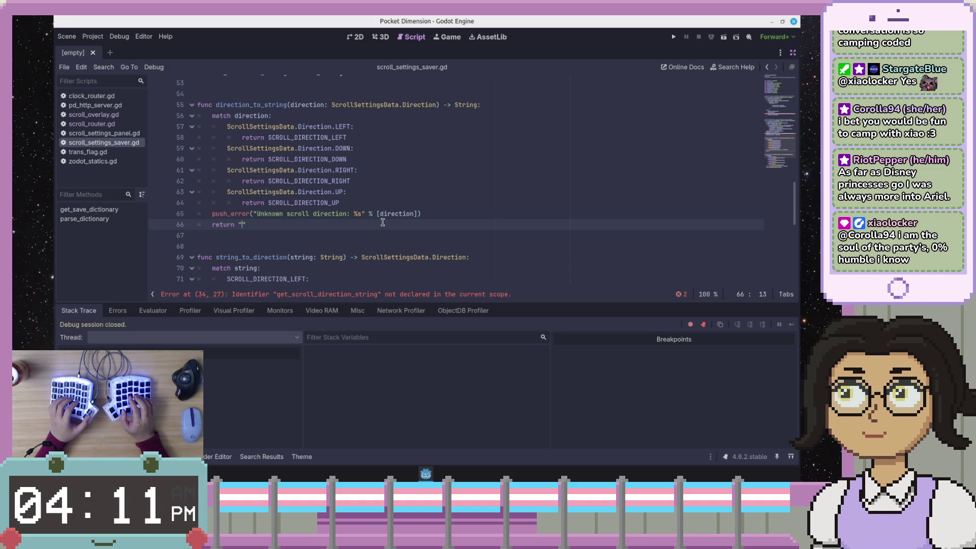
key("Left")
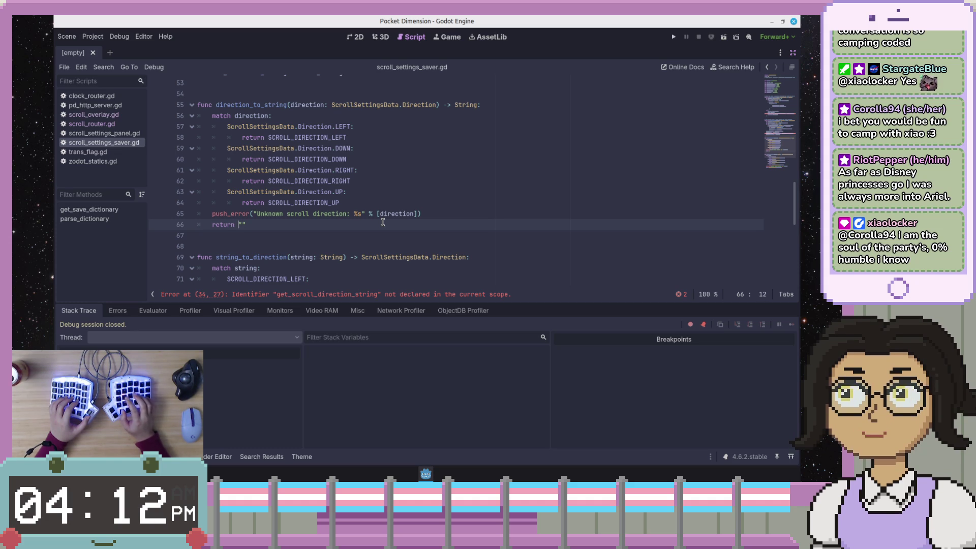
key("Right")
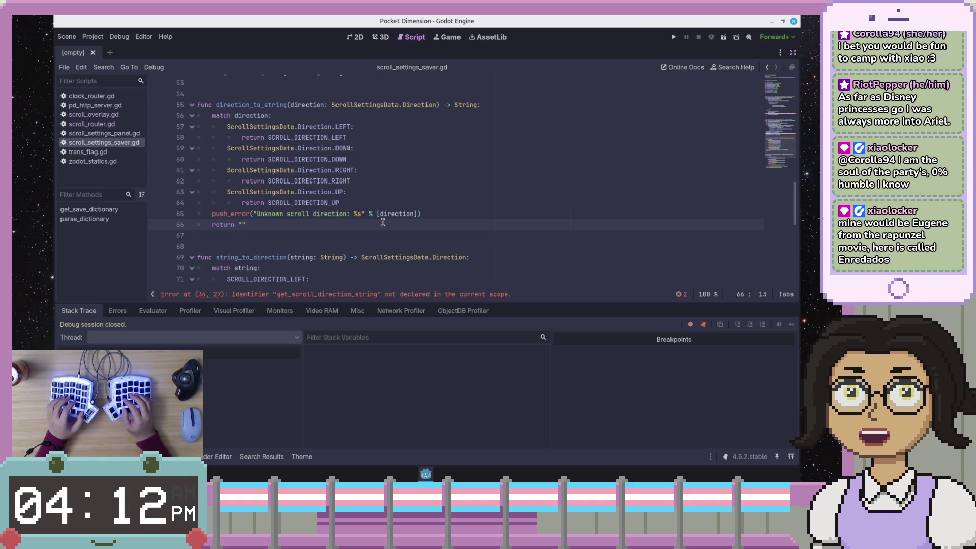
key("Up")
key("Home")
key("Down")
key("Right")
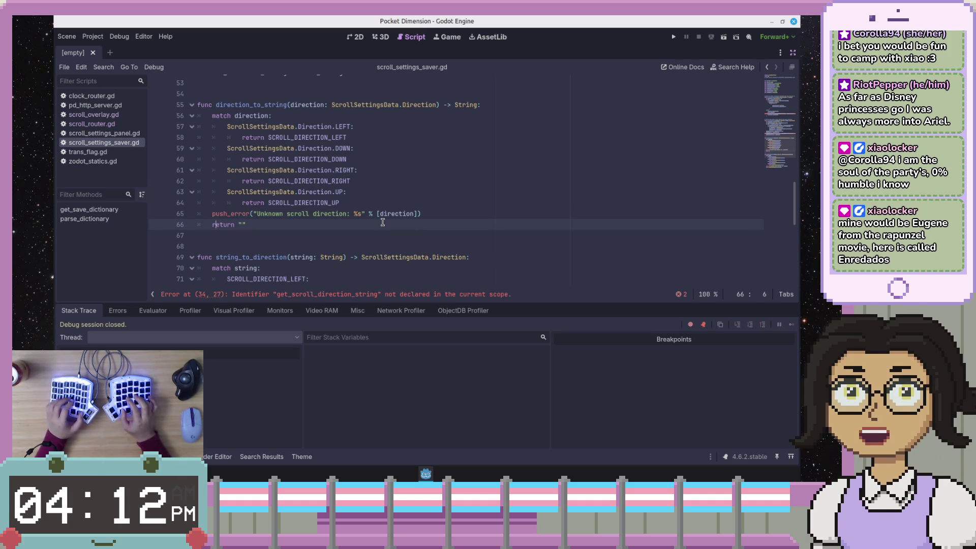
key("Down")
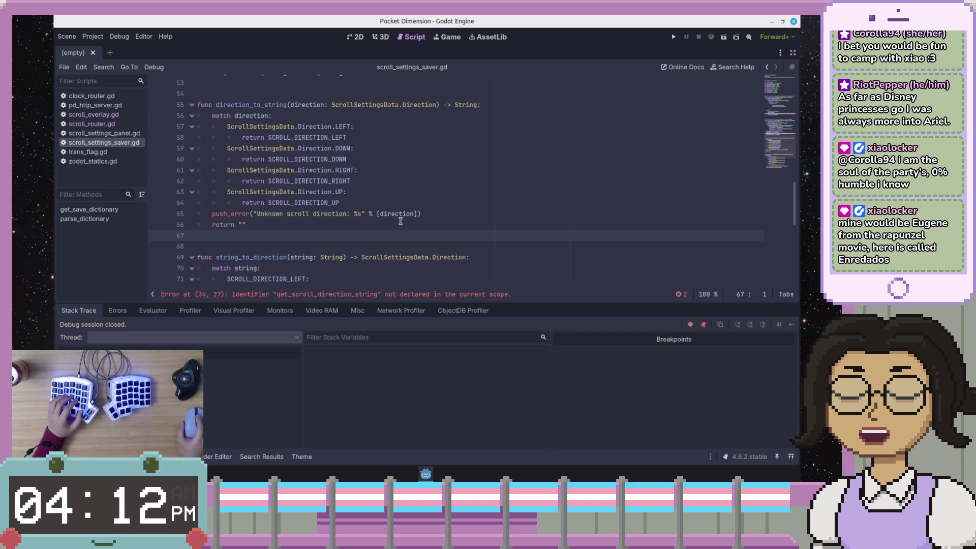
left_click(416, 213)
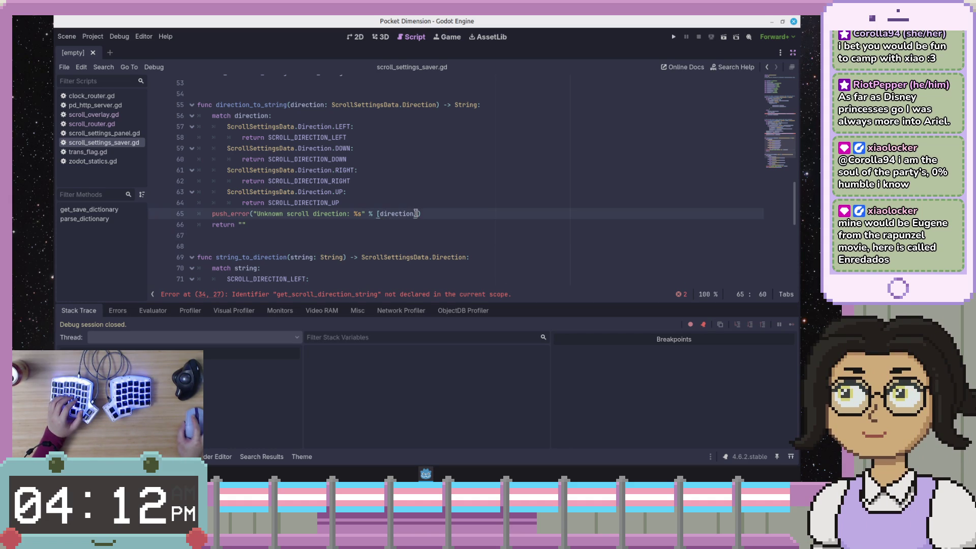
scroll(405, 218, "down", 4)
scroll(432, 203, "up", 3)
left_click(455, 192)
left_click(462, 179)
left_click(471, 188)
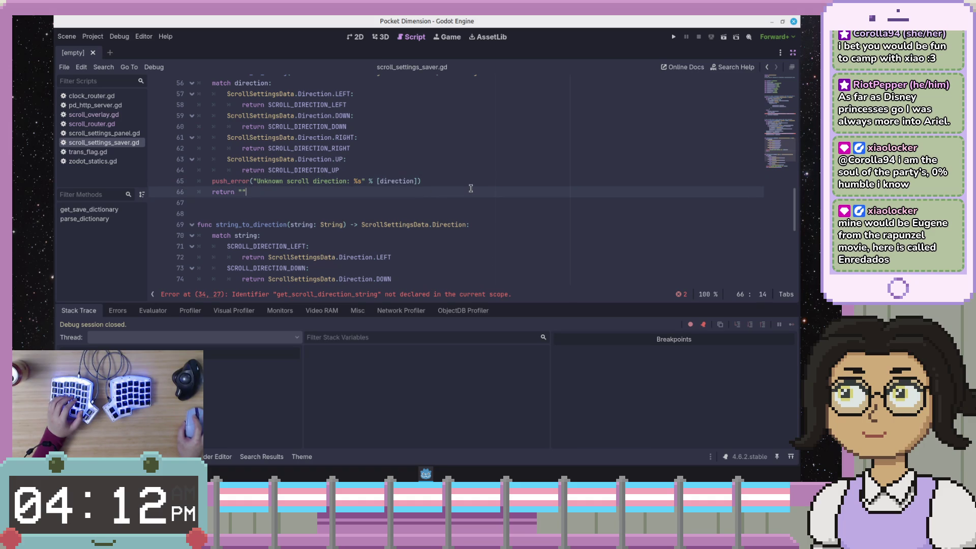
left_click(476, 178)
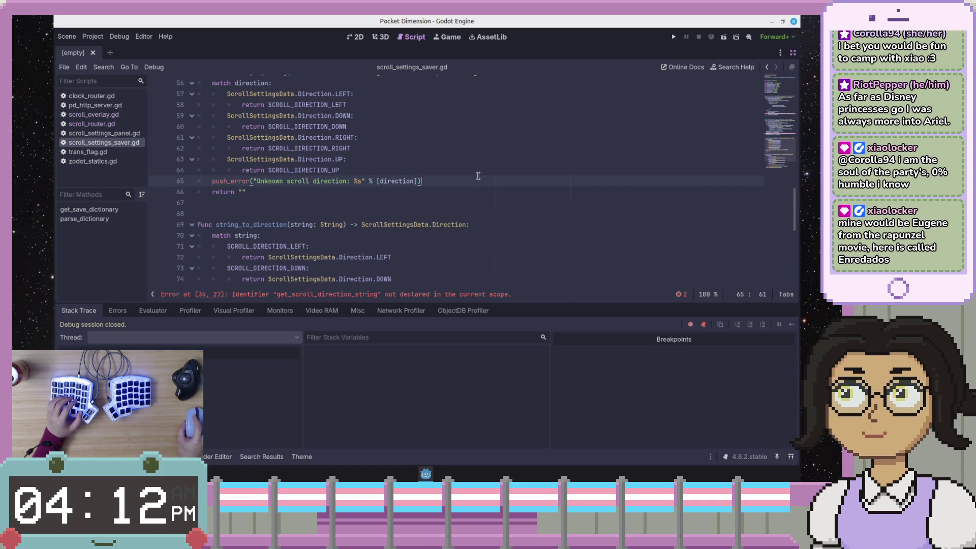
scroll(481, 178, "up", 2)
double_click(308, 94)
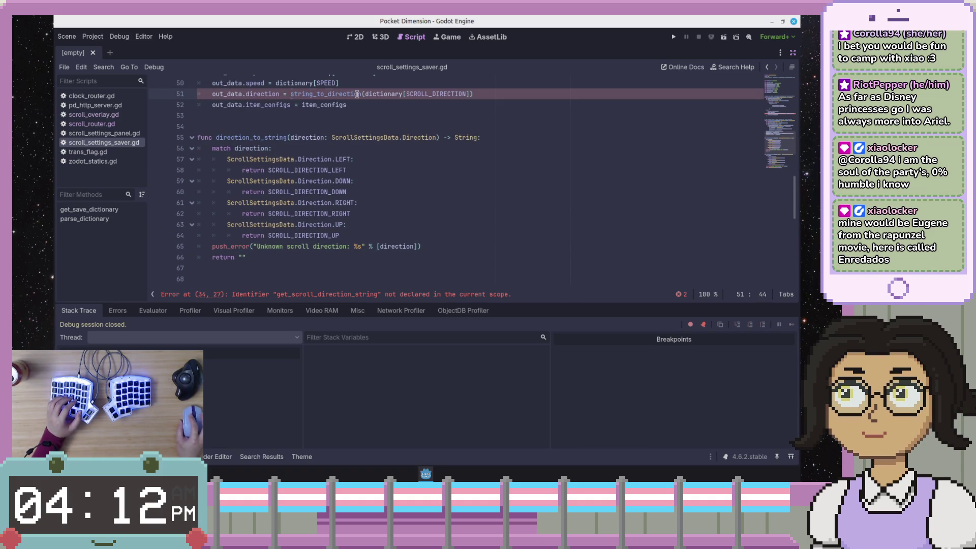
left_click(480, 94)
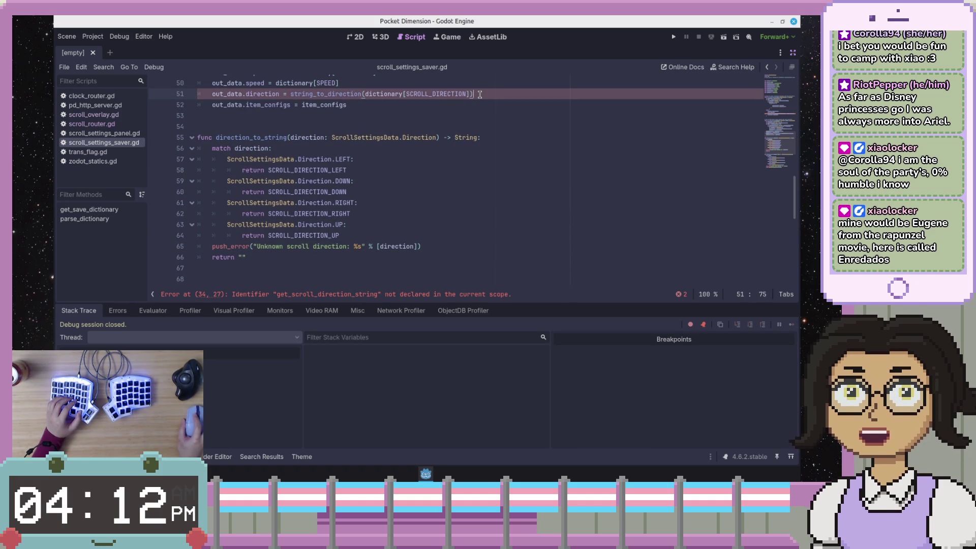
mouse_move(276, 94)
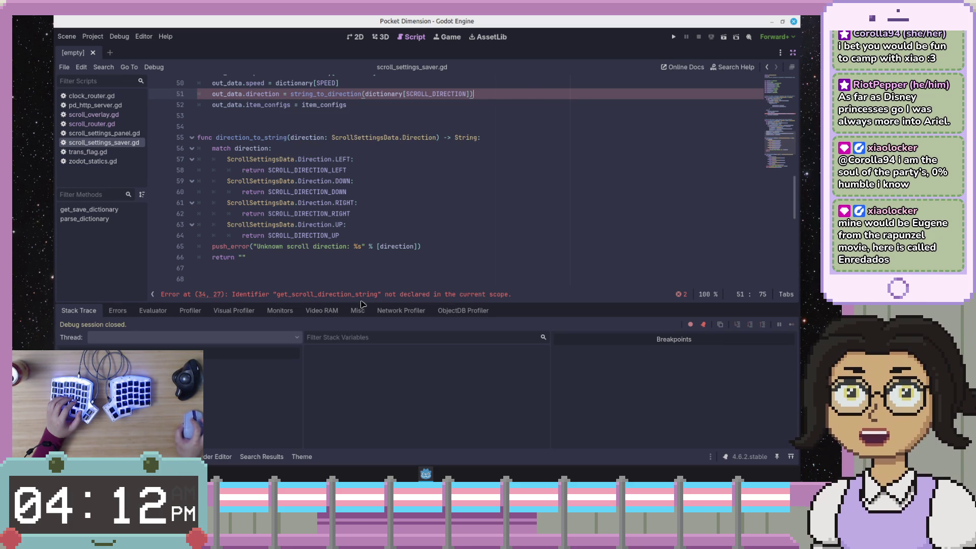
left_click(405, 295)
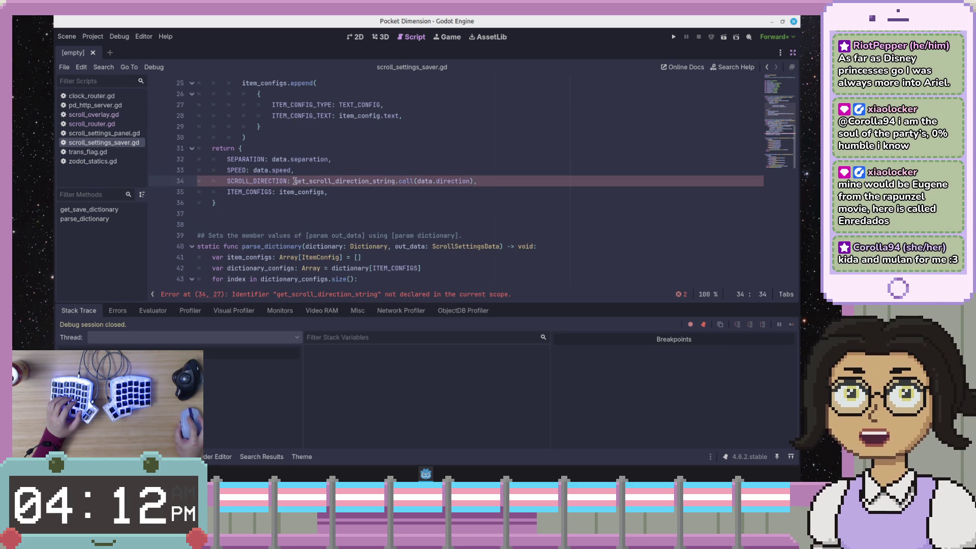
- Replace get_scroll_direction_string.call on line 34 with direction_to_string using autocomplete
left_click_drag(294, 181, 398, 181)
key("shift+Right")
key("shift+Right")
type("directio")
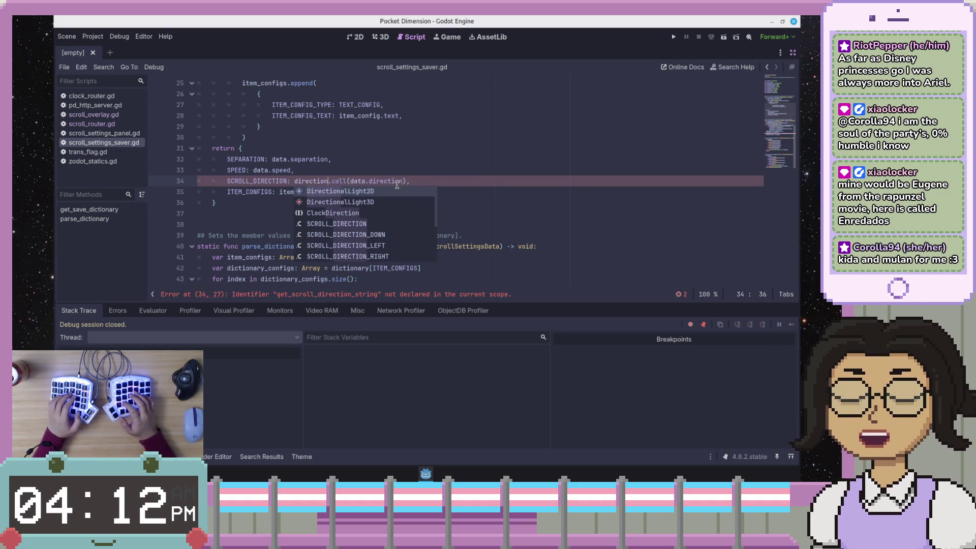
type("n_to_stri")
key("shift+Right")
key("shift+Right")
key("shift+Right")
type("ng")
- Save the script and go to the direction_to_string definition on line 55
key("ctrl+s")
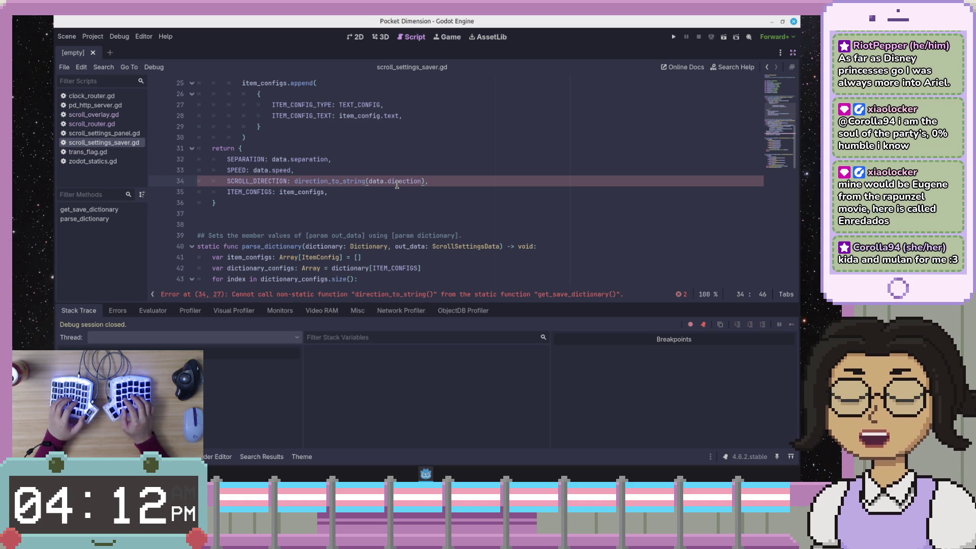
key("Down")
key("Down")
key("Down")
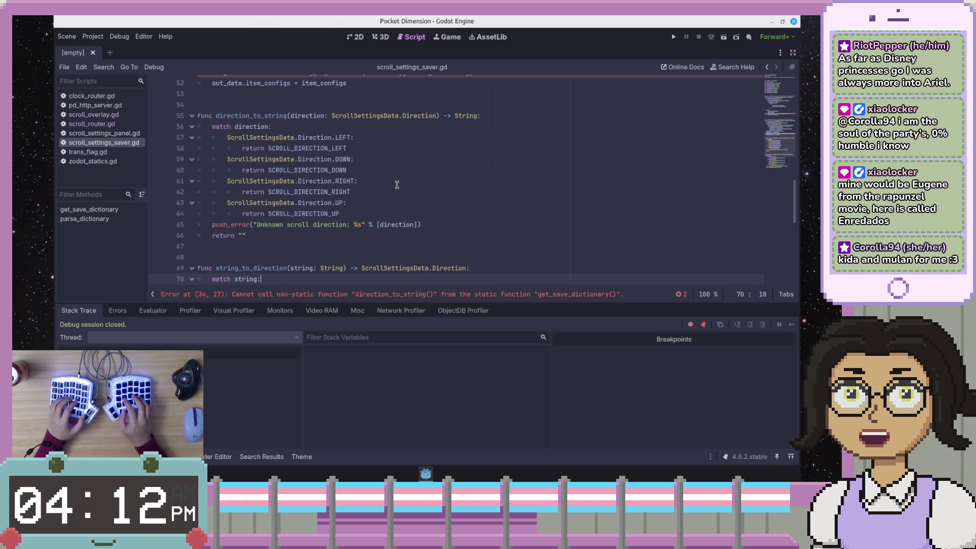
left_click(216, 116)
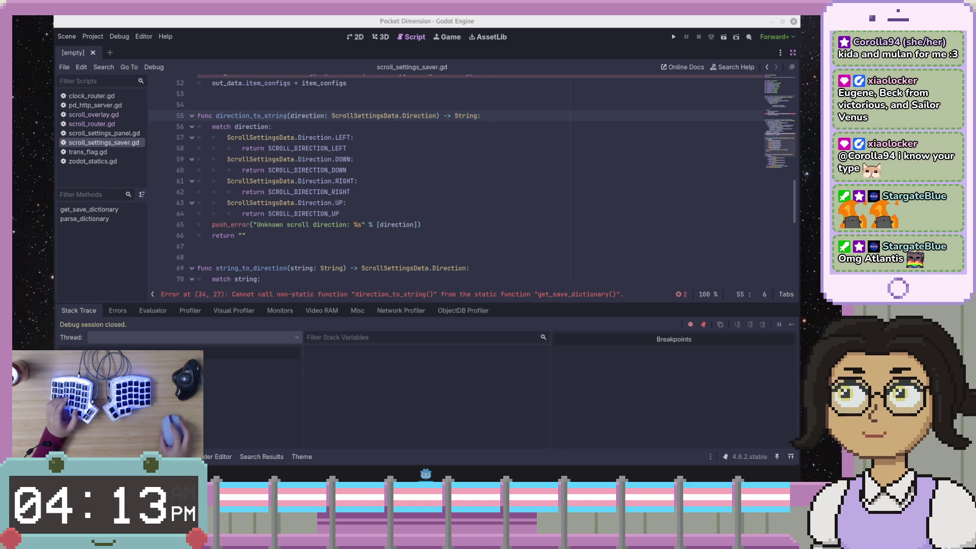
key("Down")
- Inspect the SCROLL_DIRECTION constant and string_to_direction call around line 51
key("Up")
key("End")
scroll(396, 202, "up", 4)
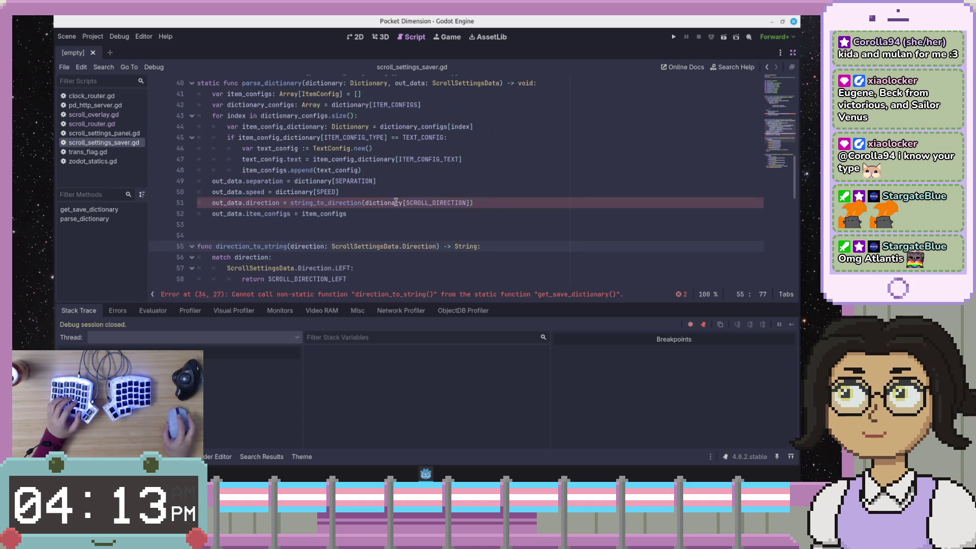
left_click(406, 202)
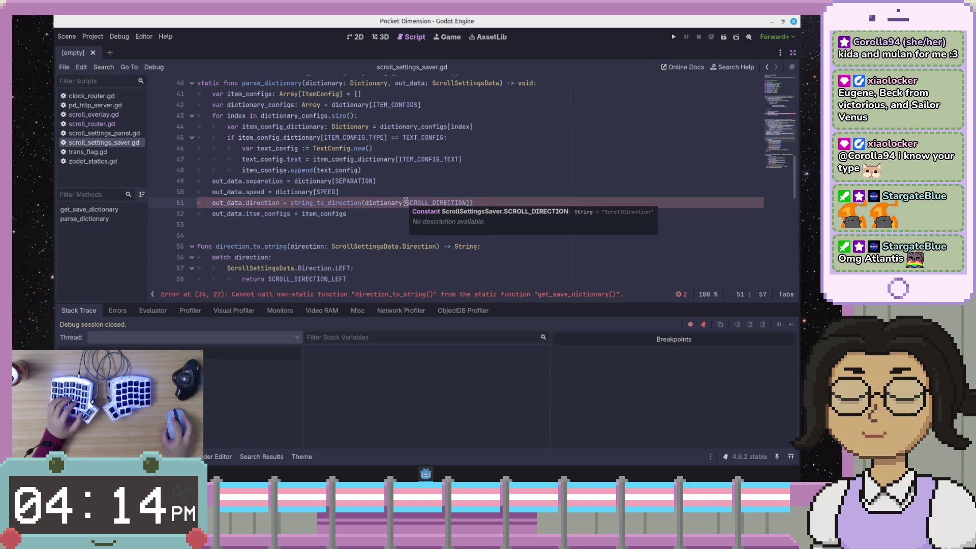
left_click(298, 213)
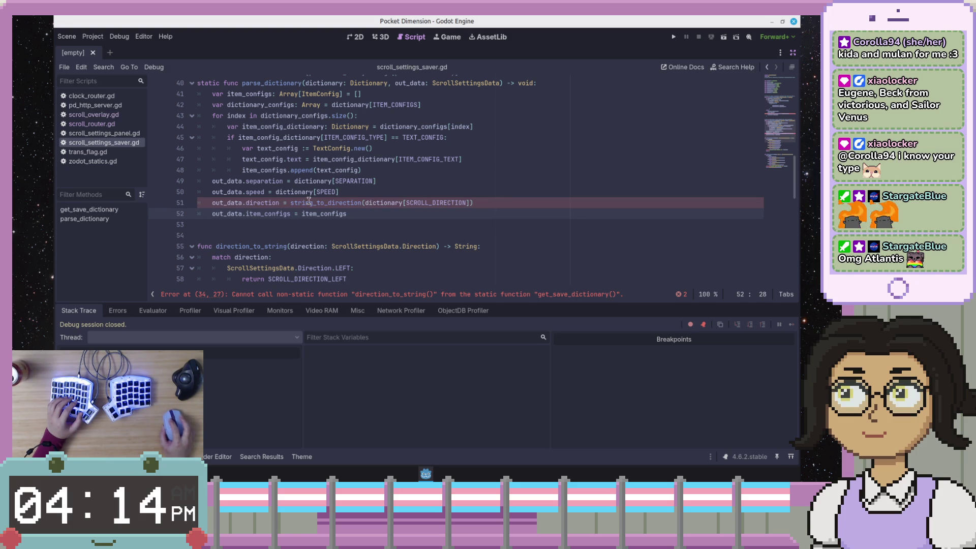
left_click(308, 202)
scroll(307, 214, "down", 10)
scroll(308, 216, "up", 5)
- Declare string_to_direction on line 69 as a static func
left_click(216, 148)
type("static")
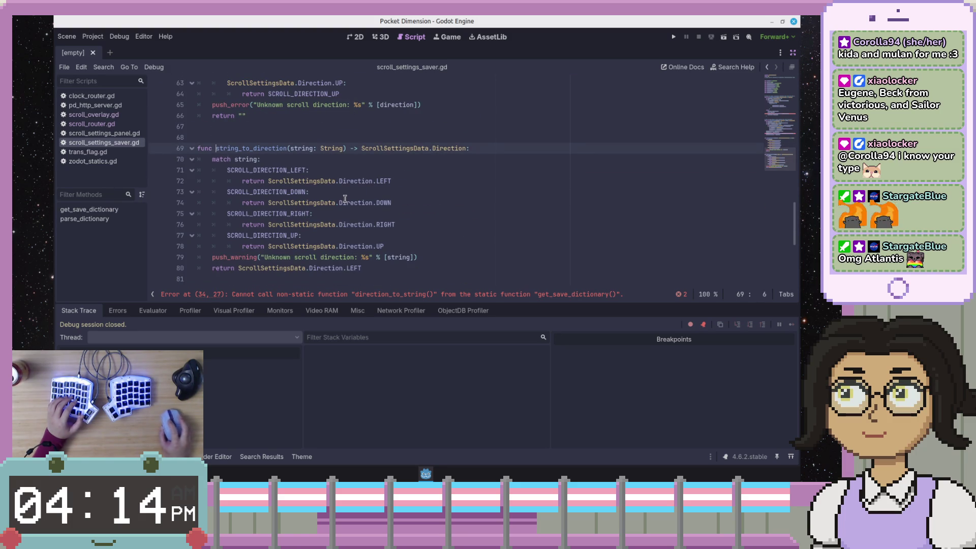
key("Up")
key("Up")
key("Up")
key("Down")
key("Down")
key("Down")
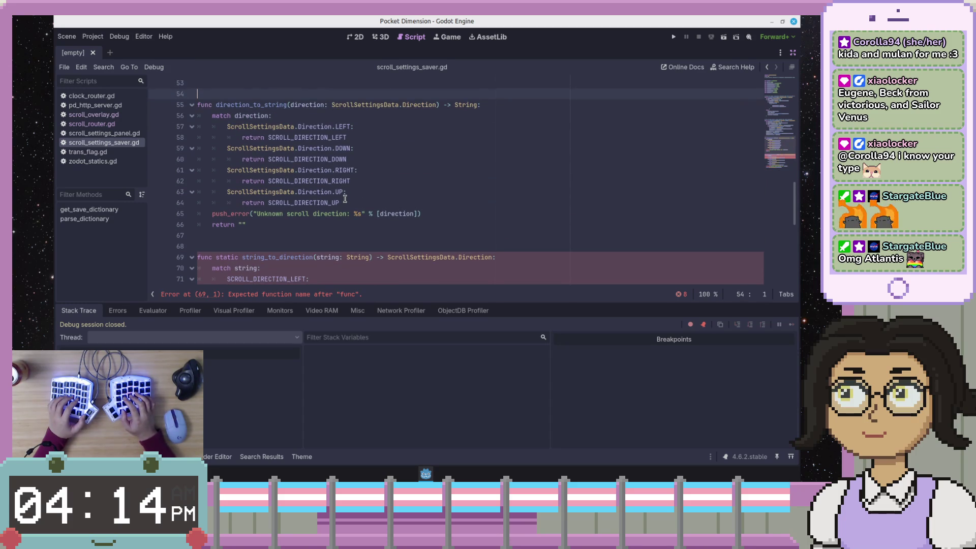
key("Up")
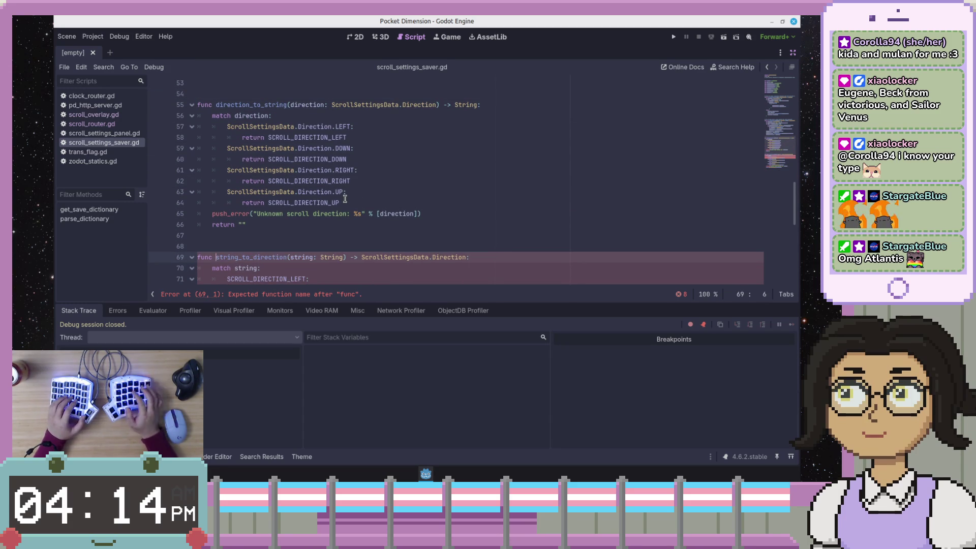
key("ctrl+x")
key("Home")
key("ctrl+v")
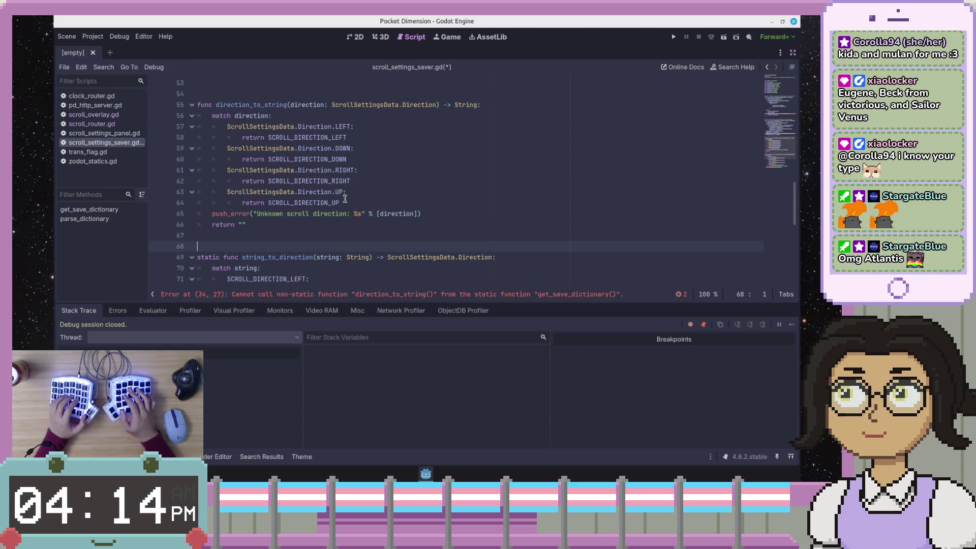
- Make direction_to_string on line 55 static as well
key("Up")
key("Up")
key("Up")
key("Home")
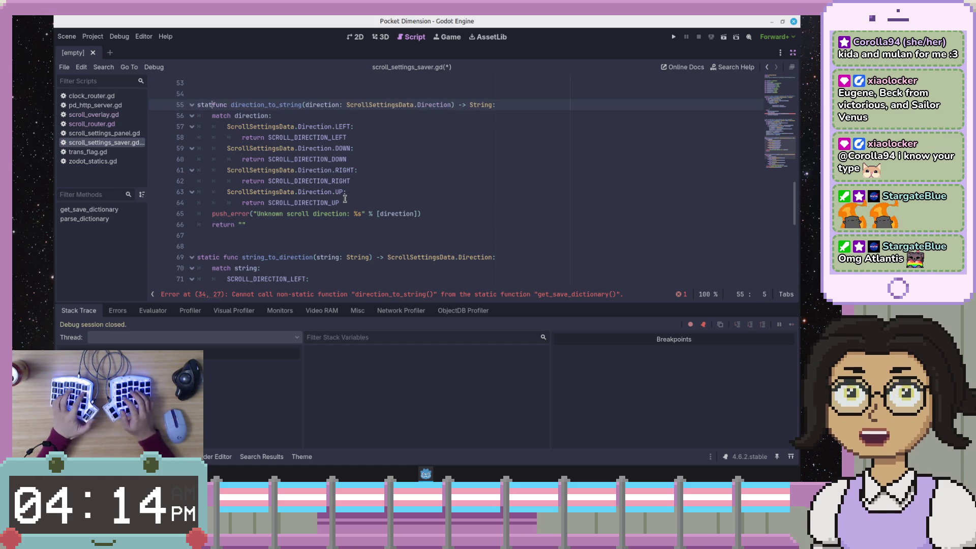
key("ctrl+v")
key("Up")
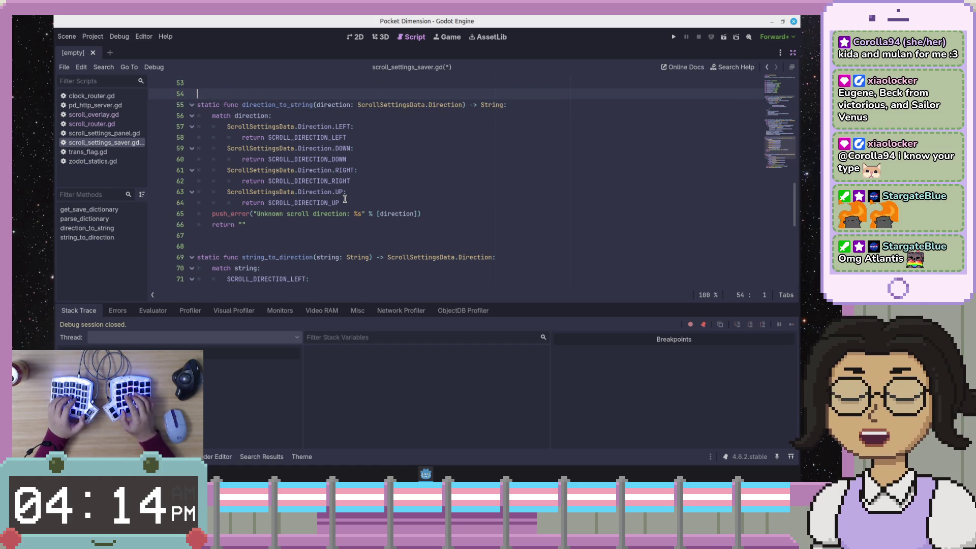
scroll(775, 151, "up", 5)
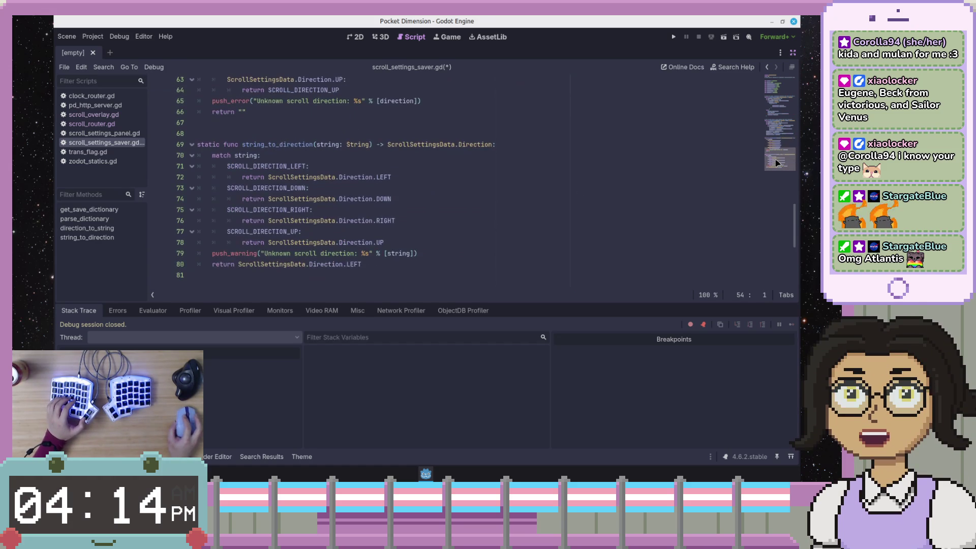
- Save scroll_settings_saver.gd
left_click(595, 156)
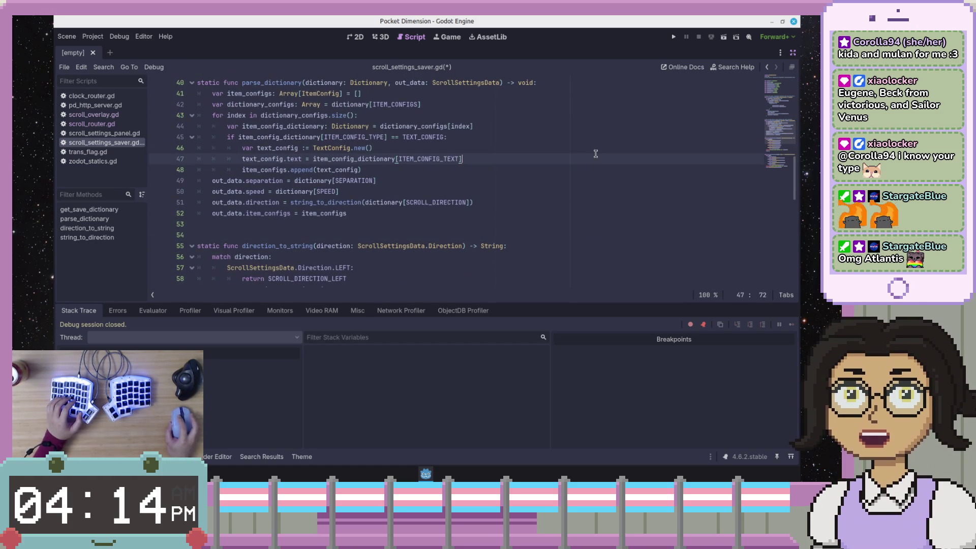
scroll(598, 154, "up", 15)
scroll(599, 155, "down", 5)
left_click(571, 118)
scroll(587, 171, "down", 1)
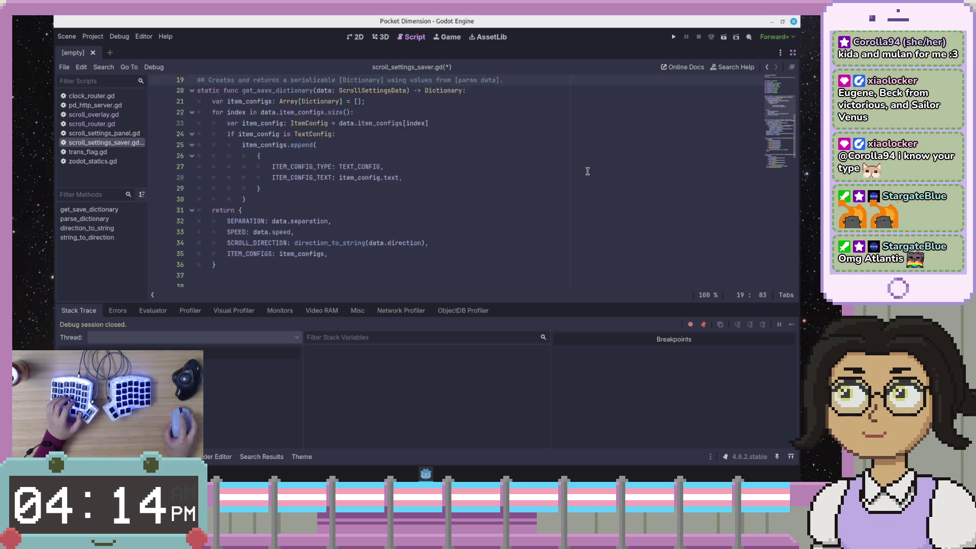
scroll(587, 172, "down", 4)
key("ctrl+s")
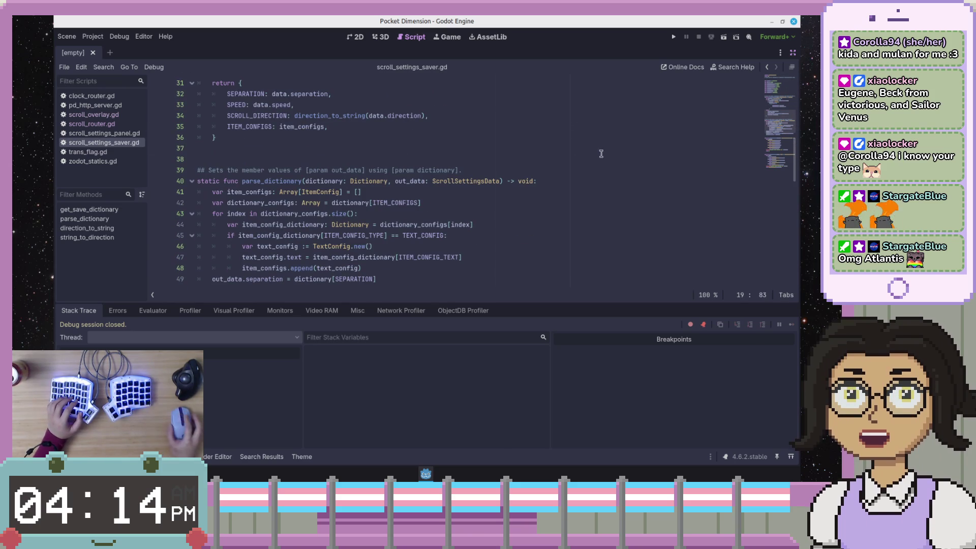
- Review the script's direction conversion functions, then switch to scroll_router.gd
scroll(600, 154, "down", 4)
scroll(559, 155, "up", 6)
left_click(316, 218)
left_click(321, 226)
mouse_move(790, 108)
left_mouse_down()
mouse_move(780, 103)
mouse_move(782, 168)
left_mouse_up()
left_click(492, 264)
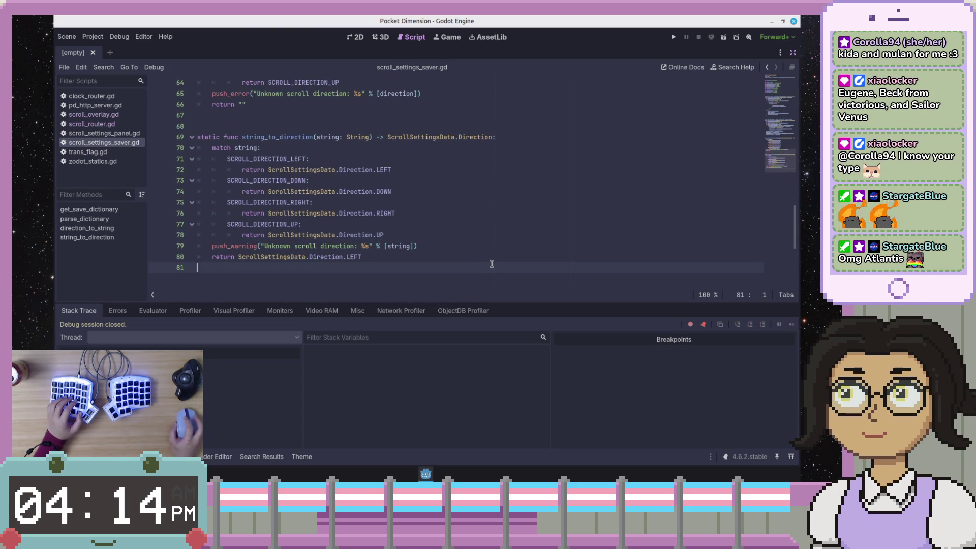
scroll(494, 263, "down", 2)
scroll(494, 261, "up", 7)
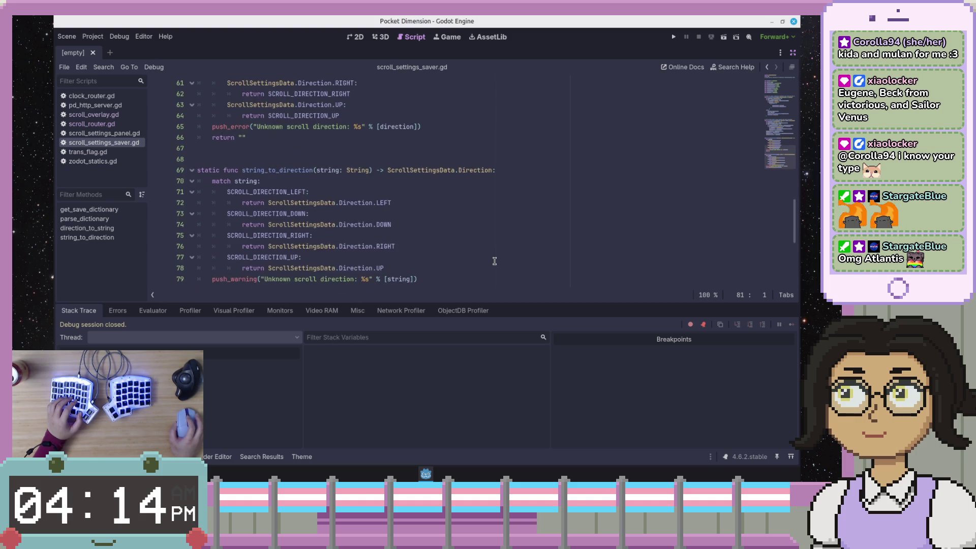
scroll(494, 261, "up", 6)
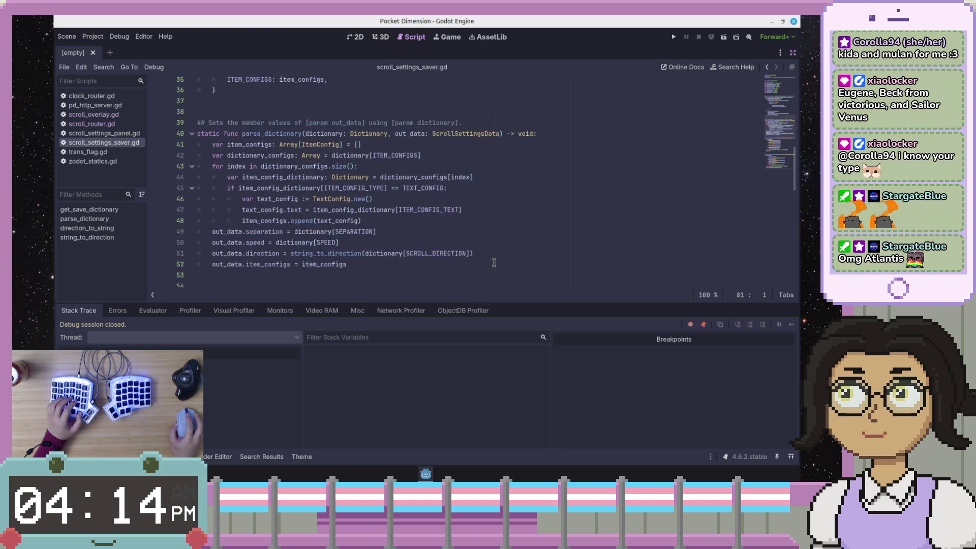
scroll(494, 262, "down", 4)
scroll(494, 263, "up", 2)
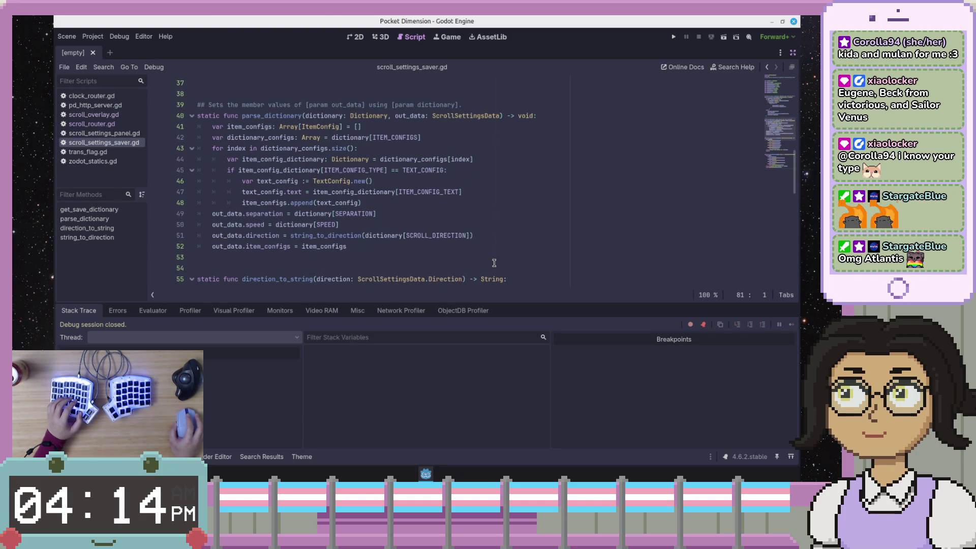
scroll(494, 262, "down", 4)
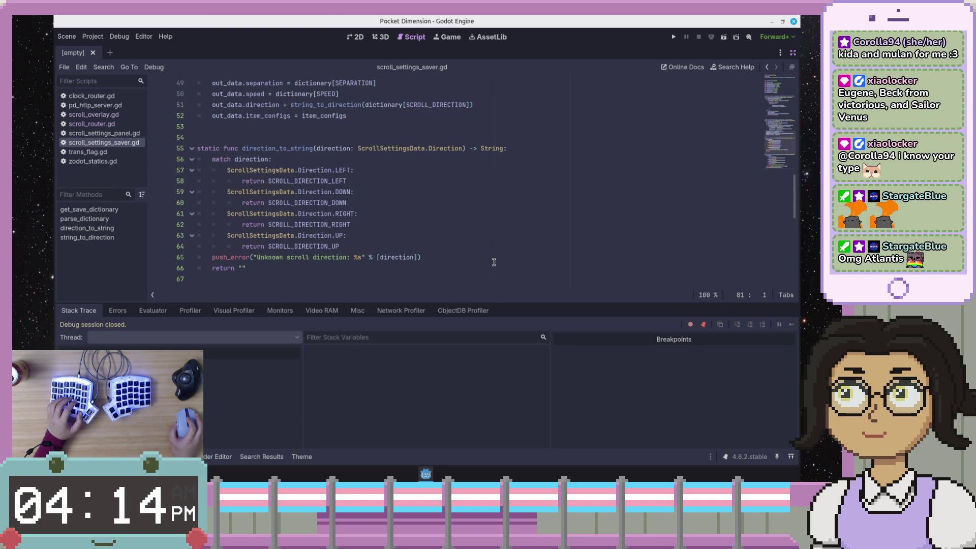
scroll(494, 261, "down", 3)
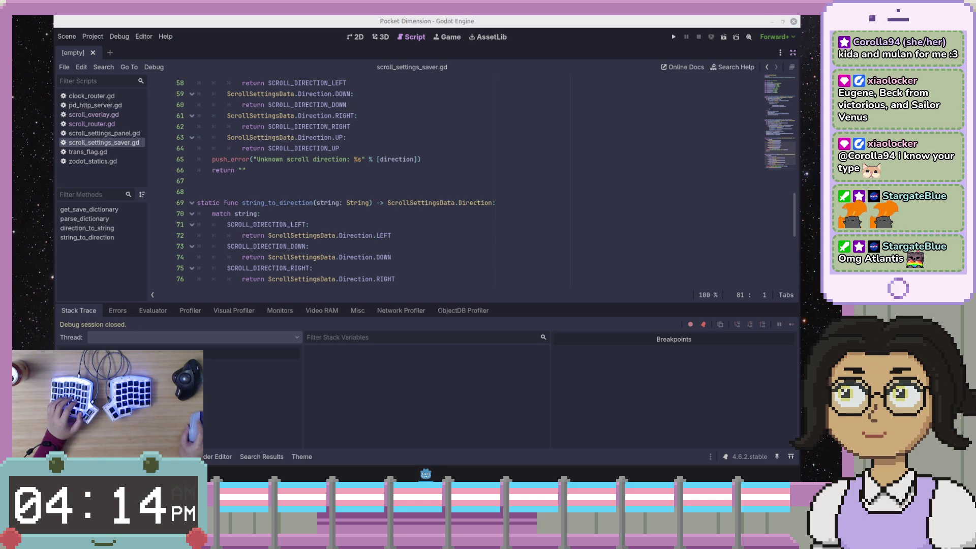
left_click(496, 224)
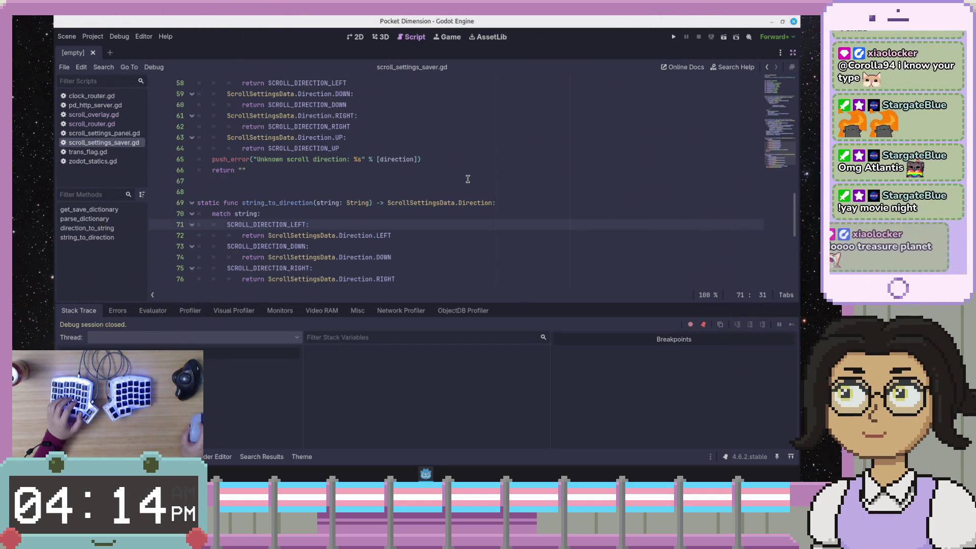
left_click(94, 124)
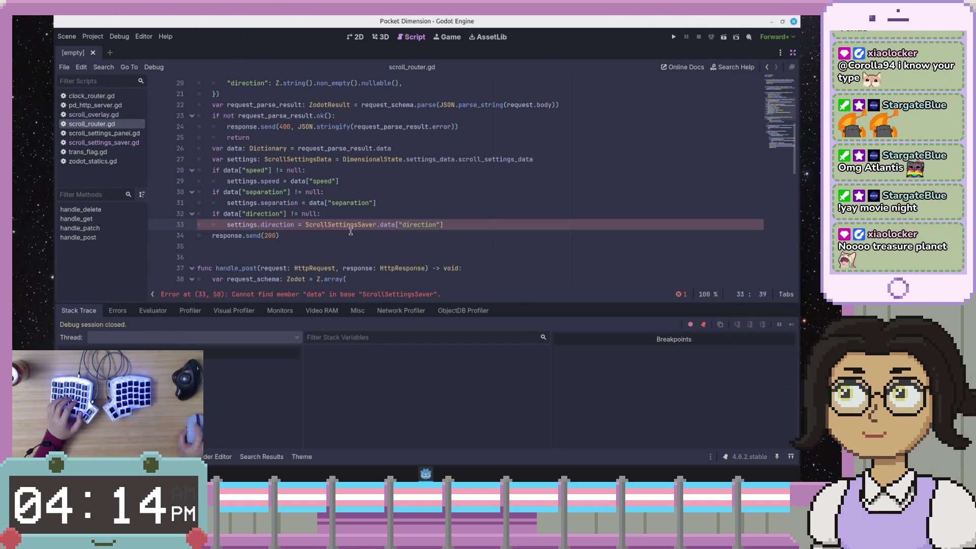
- Wrap line 33's direction lookup in string_to_direction(data["direction"]) and save
left_click(403, 224)
left_click_drag(392, 224, 305, 225)
left_click_drag(379, 224, 305, 226)
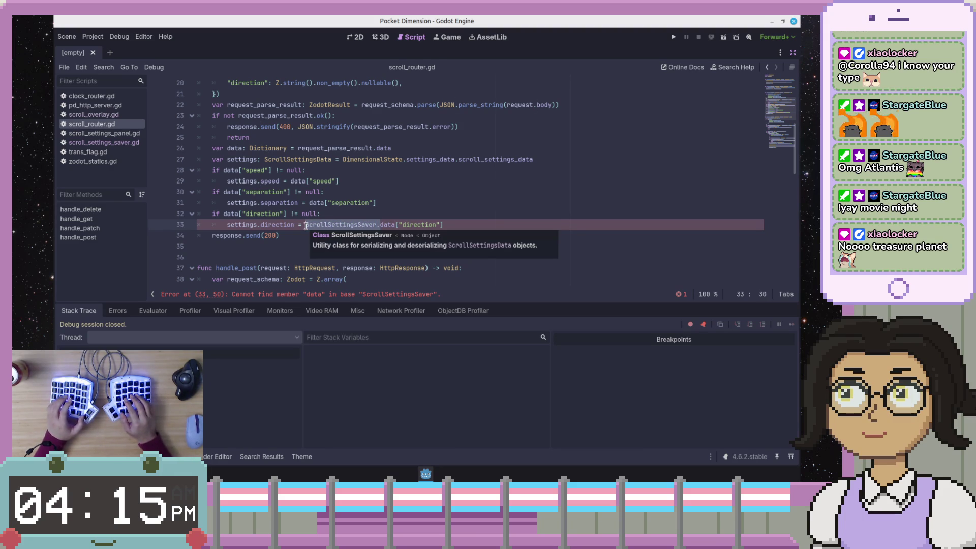
type("string_to_")
type("direction(")
key("End")
type(")")
key("ctrl+s")
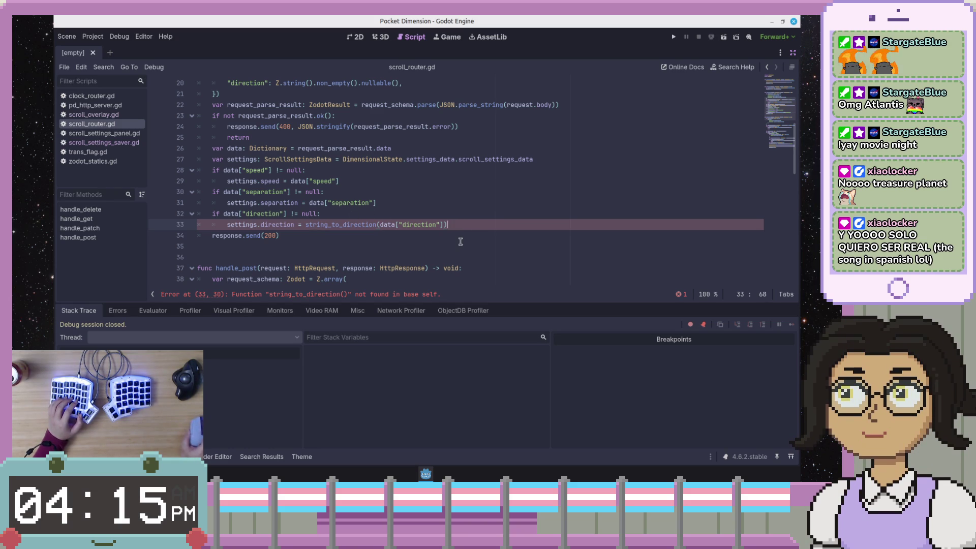
- Qualify the call as ScrollSettingsSaver.string_to_direction and save scroll_router.gd
scroll(496, 227, "down", 2)
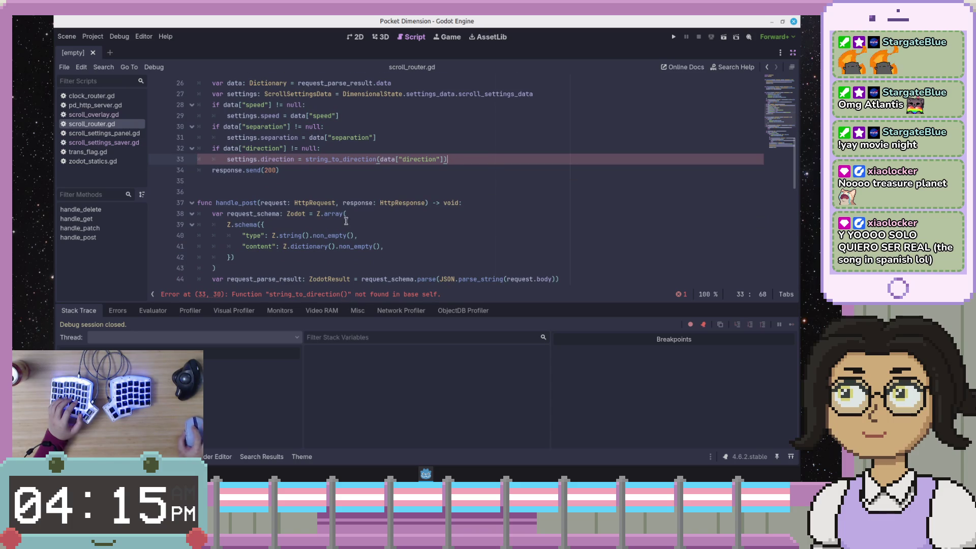
type("Scroll")
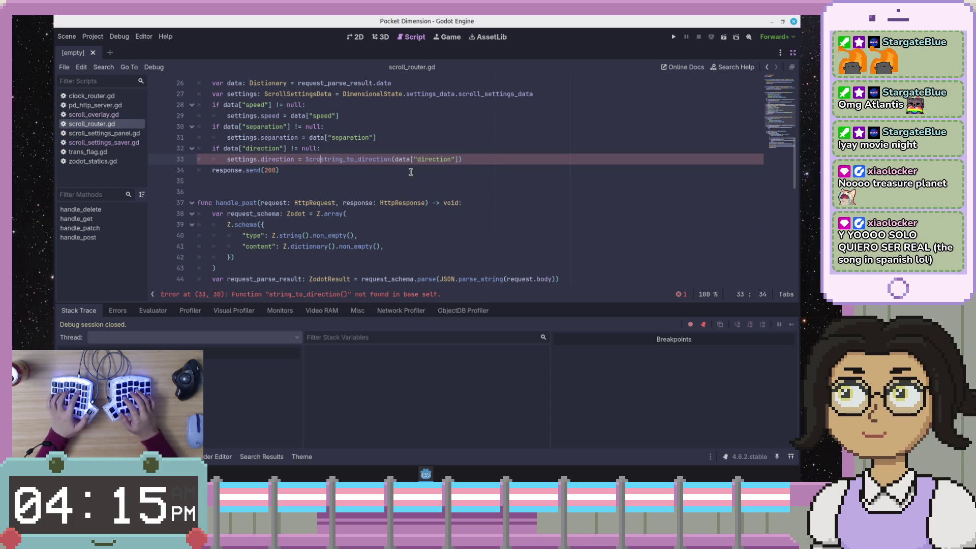
type("SettingsData.")
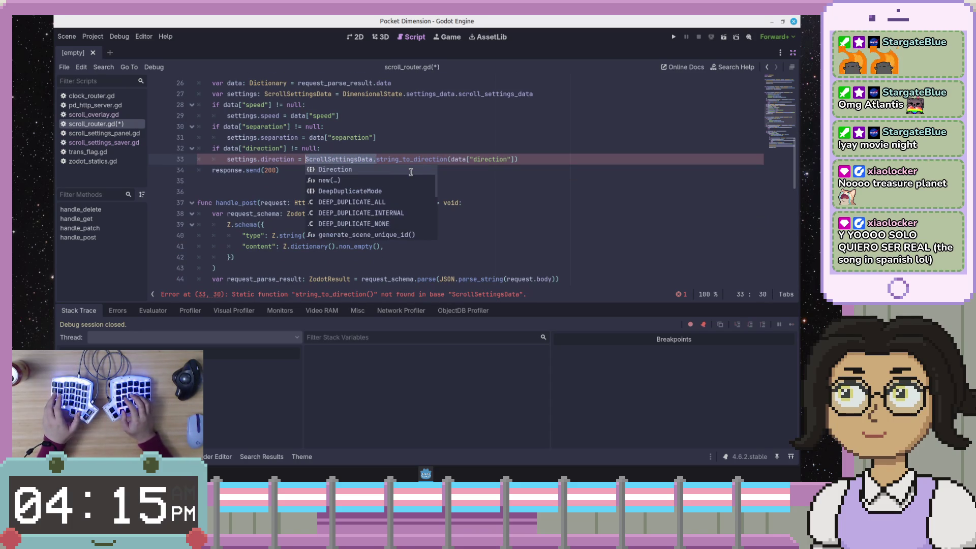
key("Left")
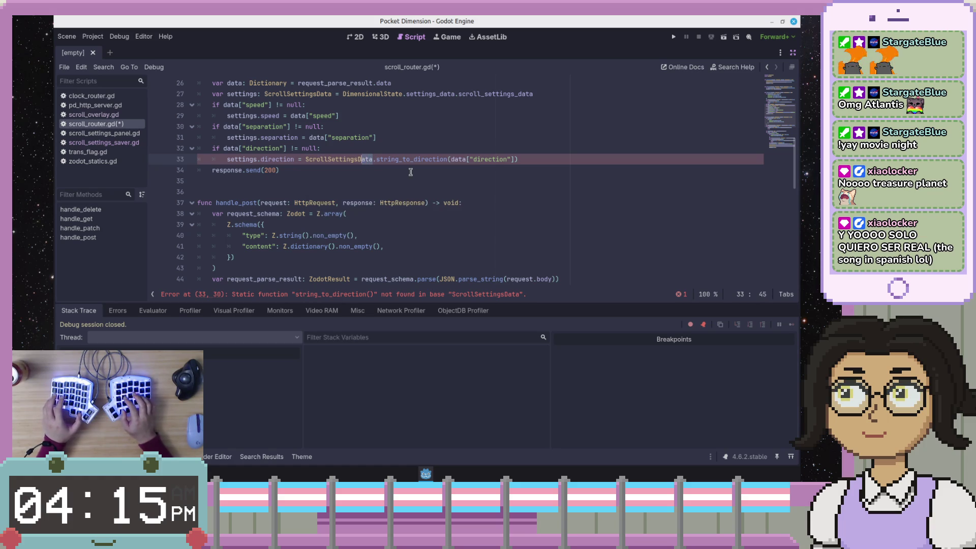
type("Saver")
key("ctrl+s")
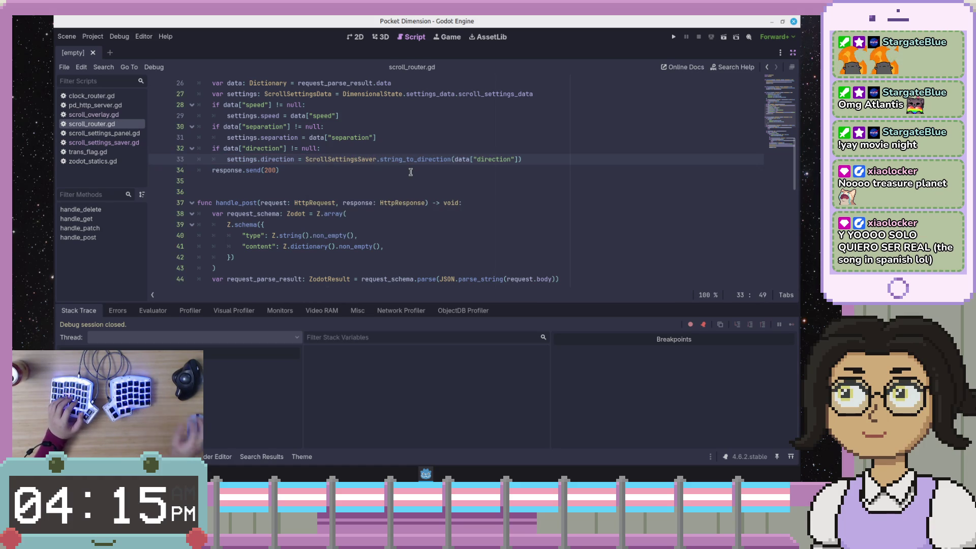
- Recheck the edit on line 33 and launch the project to test it
scroll(410, 171, "down", 10)
left_click(437, 170)
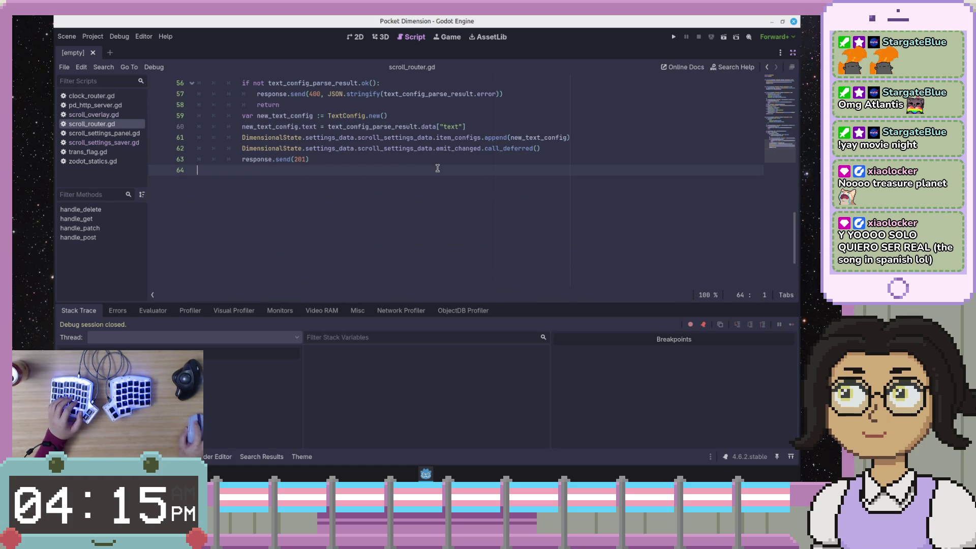
scroll(438, 168, "up", 8)
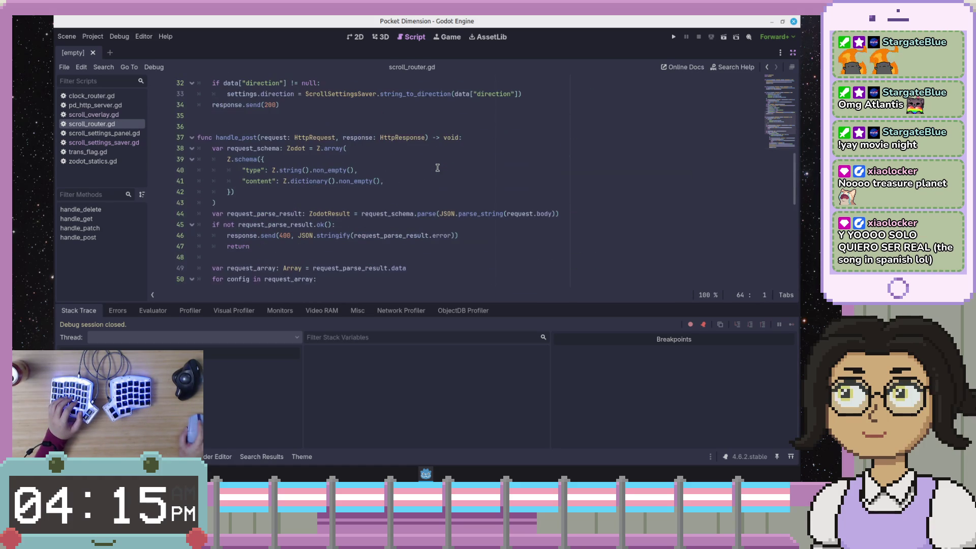
key("alt+Left")
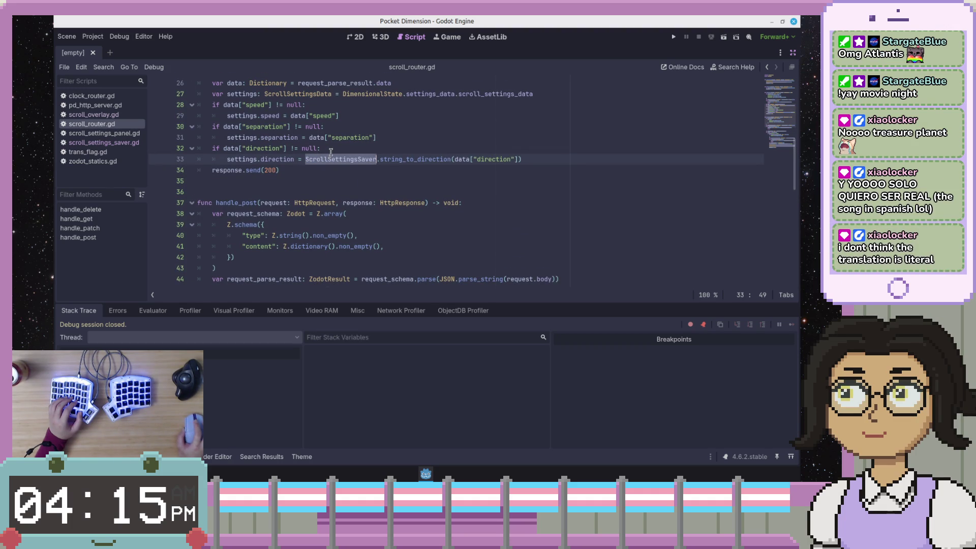
mouse_move(327, 168)
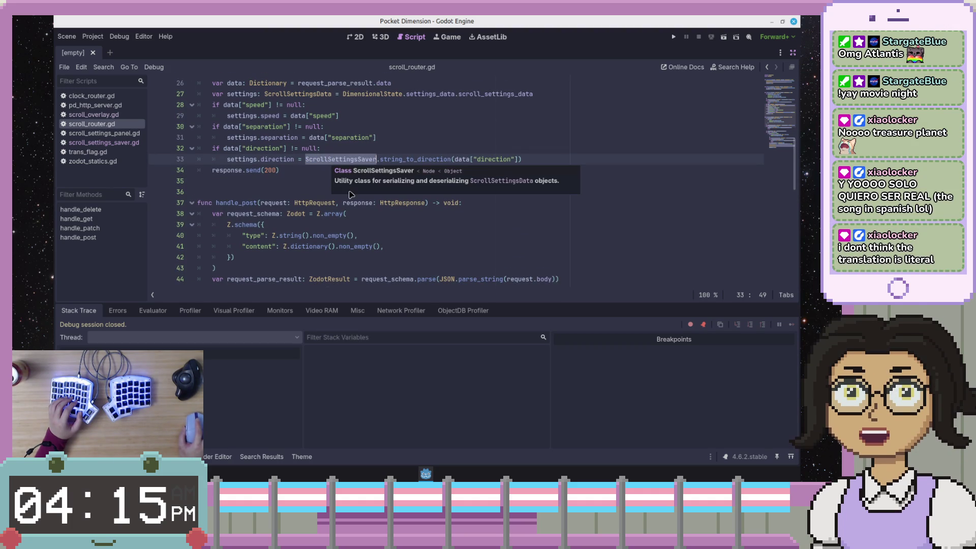
left_click(329, 162)
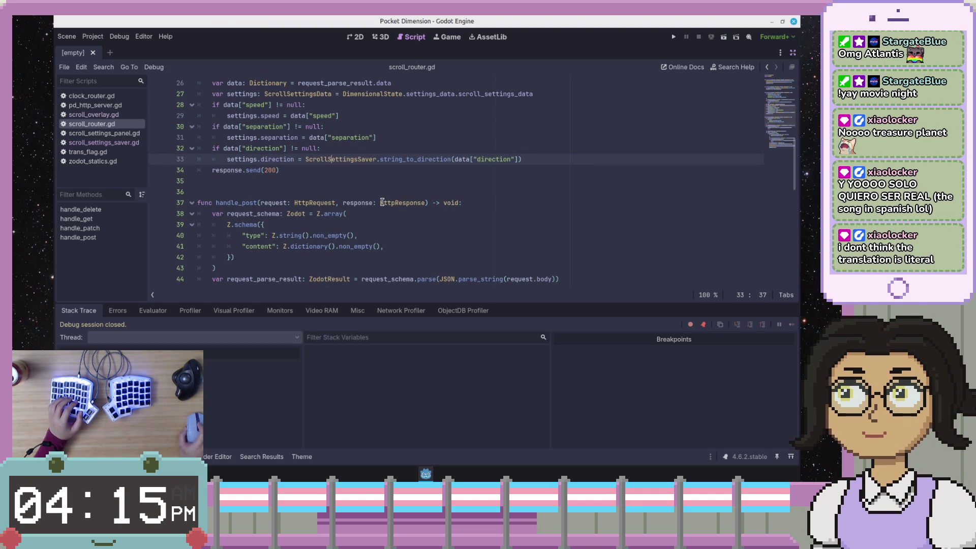
scroll(356, 199, "up", 1)
left_click(237, 191)
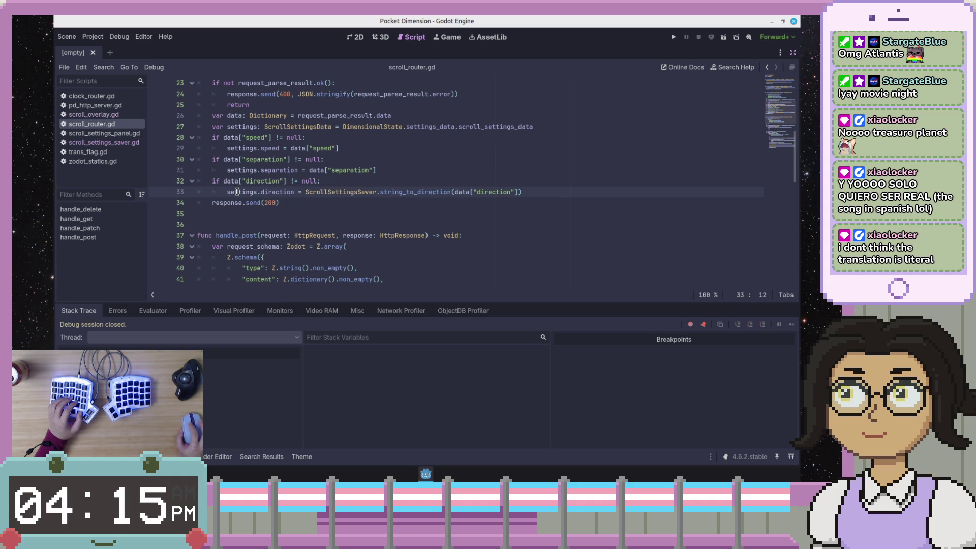
left_click(383, 182)
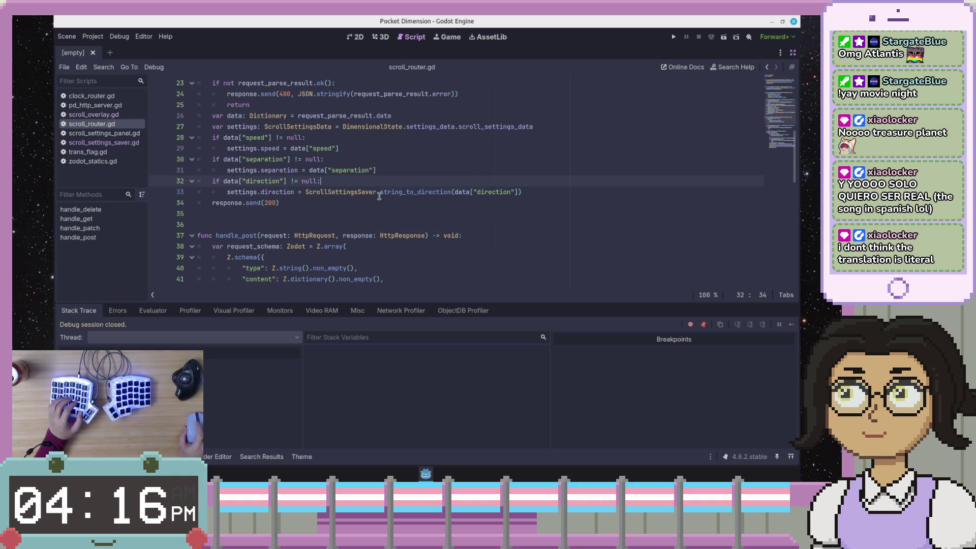
scroll(381, 199, "up", 3)
left_click(674, 37)
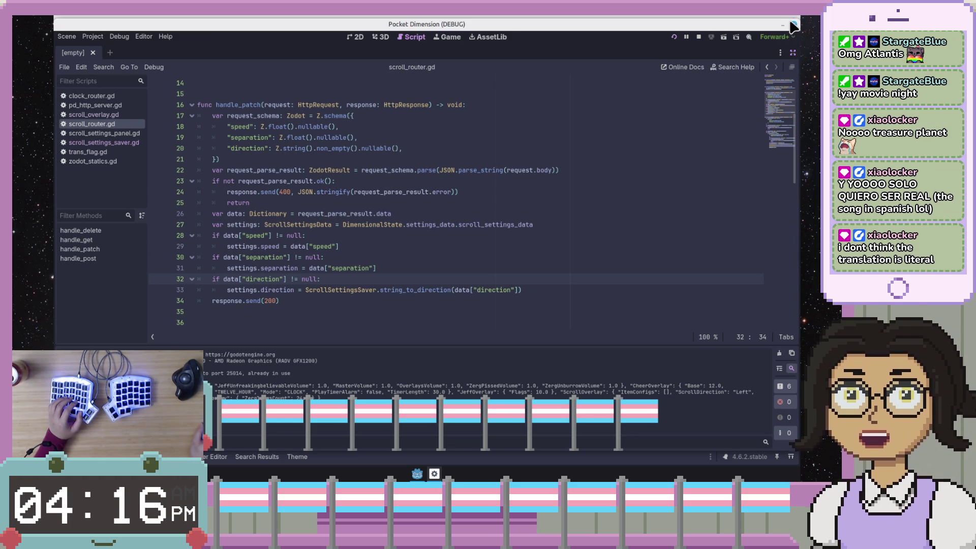
- Close the running game, relaunch the project, then close the game window again
key("alt+F4")
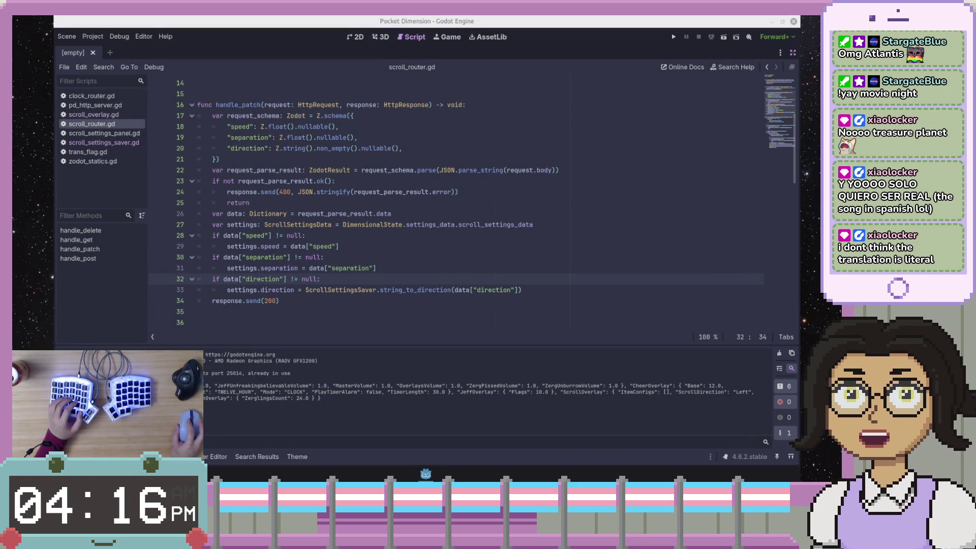
left_click(673, 37)
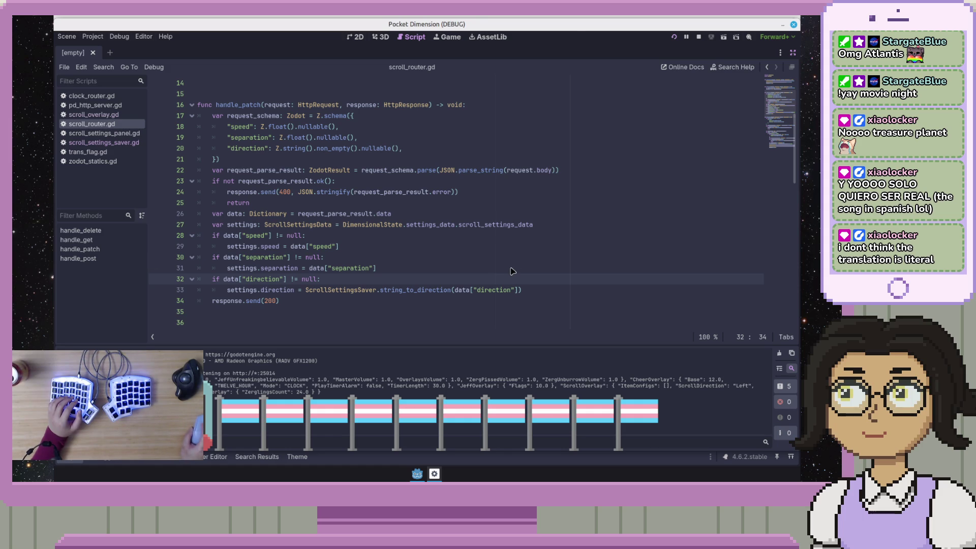
key("F8")
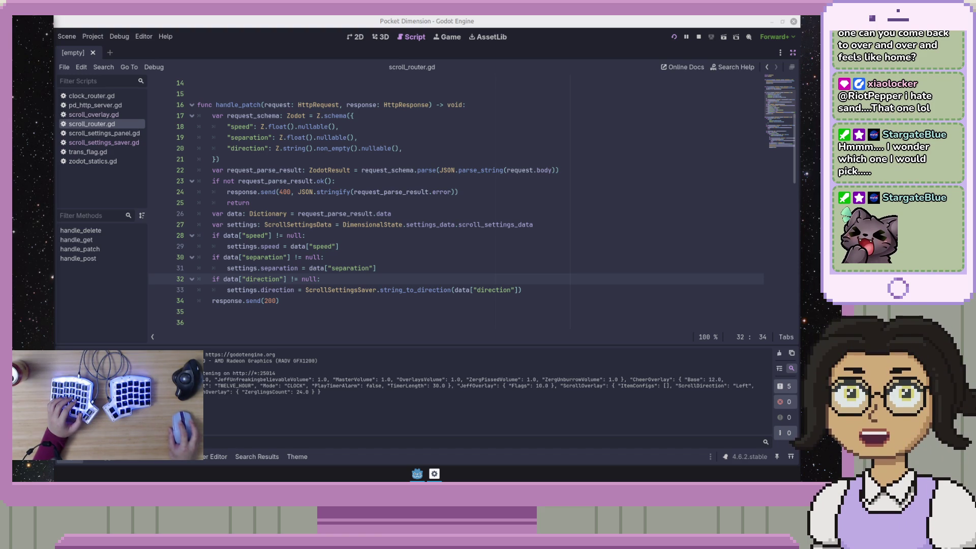
left_click(394, 240)
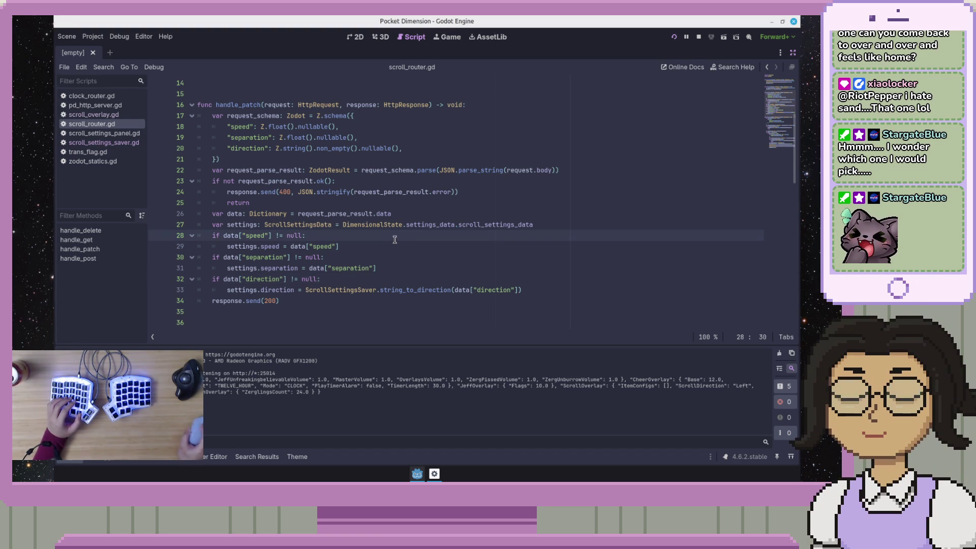
- Review lines 28–33 of scroll_router.gd, then drag the Dutch angle Firefox window onto this screen
right_click(395, 240)
left_click(421, 283)
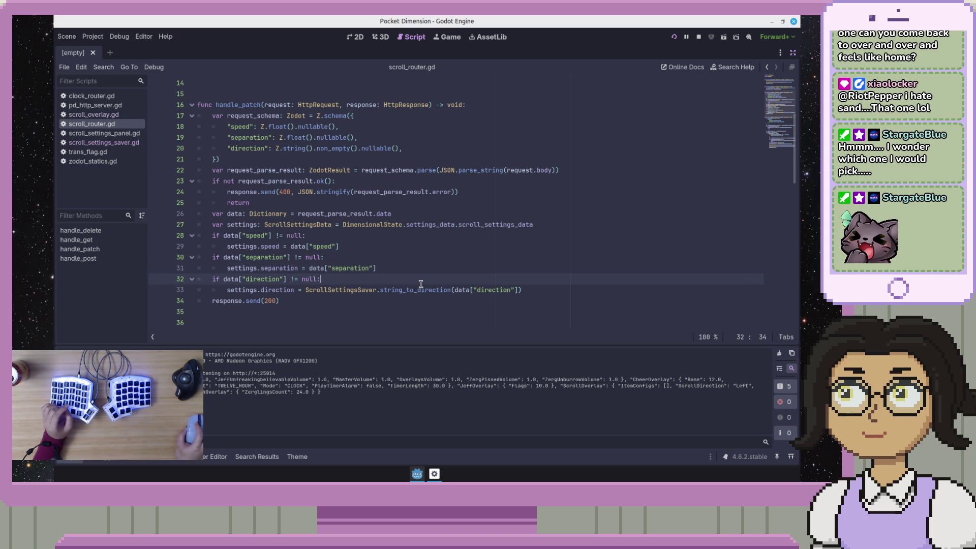
left_click(419, 293)
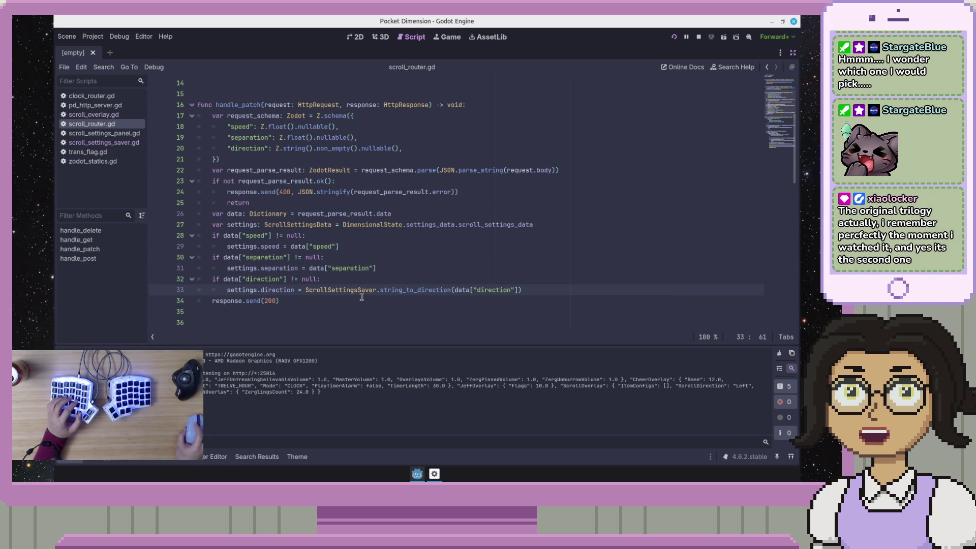
mouse_move(349, 291)
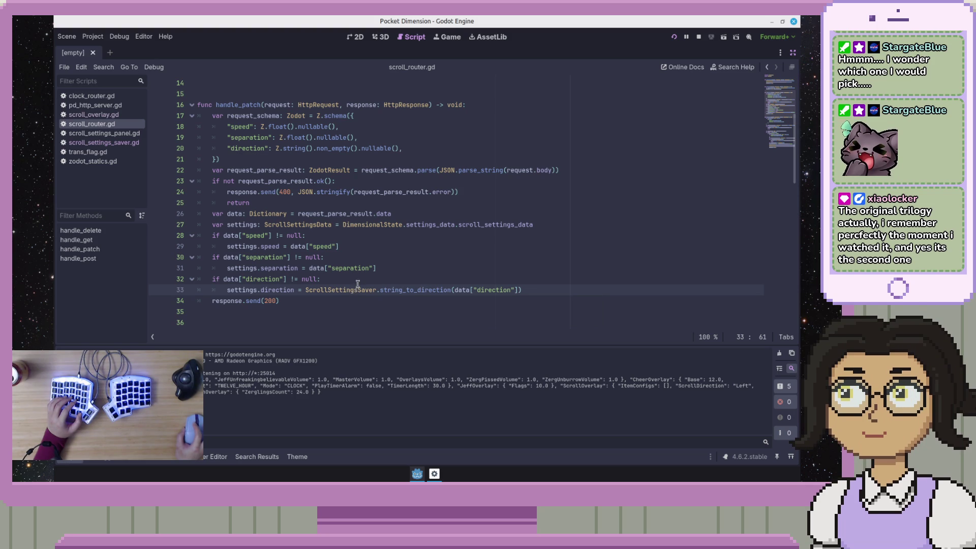
left_click(366, 274)
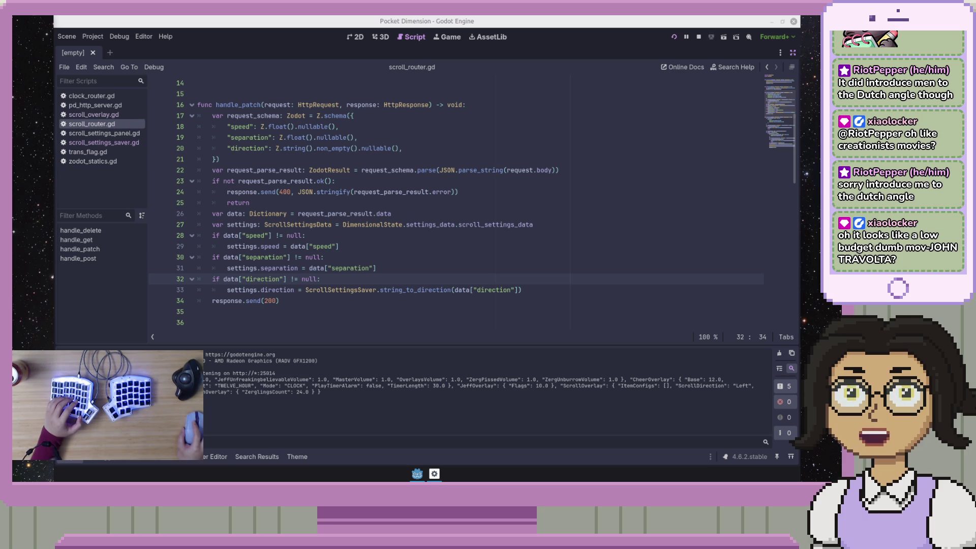
mouse_move(55, 105)
left_mouse_down()
mouse_move(379, 104)
mouse_move(496, 50)
left_mouse_up()
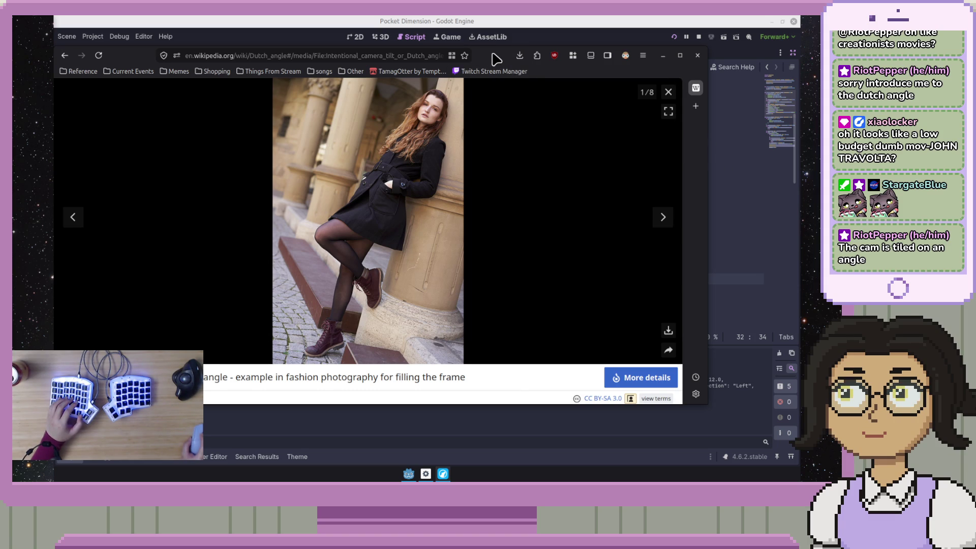
- Close the Firefox Dutch angle window with Ctrl+W
key("ctrl+w")
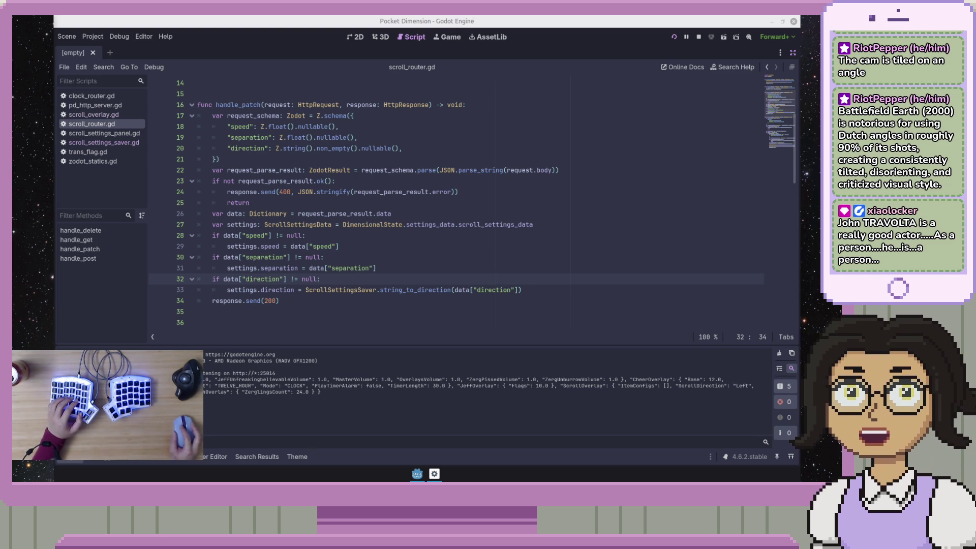
left_click(346, 204)
left_click(504, 173)
left_click(474, 303)
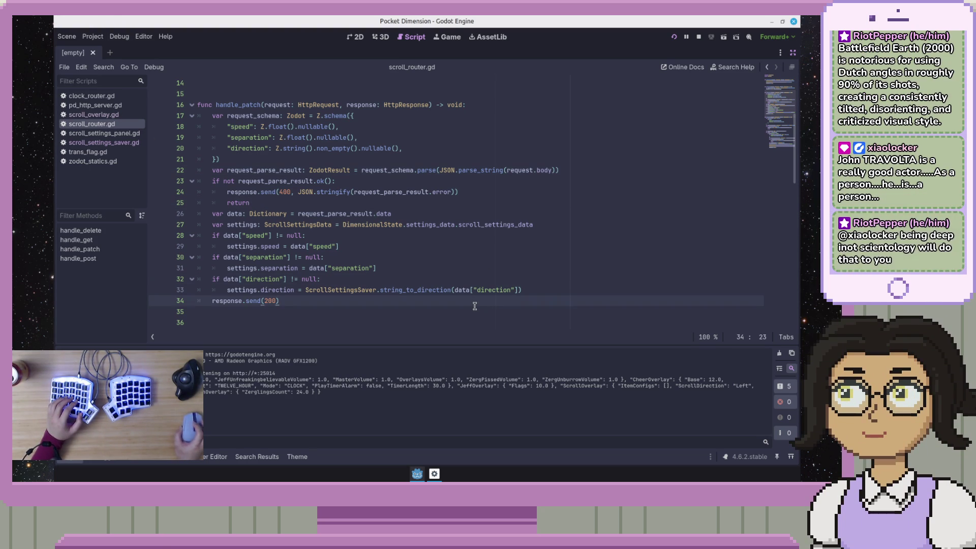
scroll(482, 299, "down", 4)
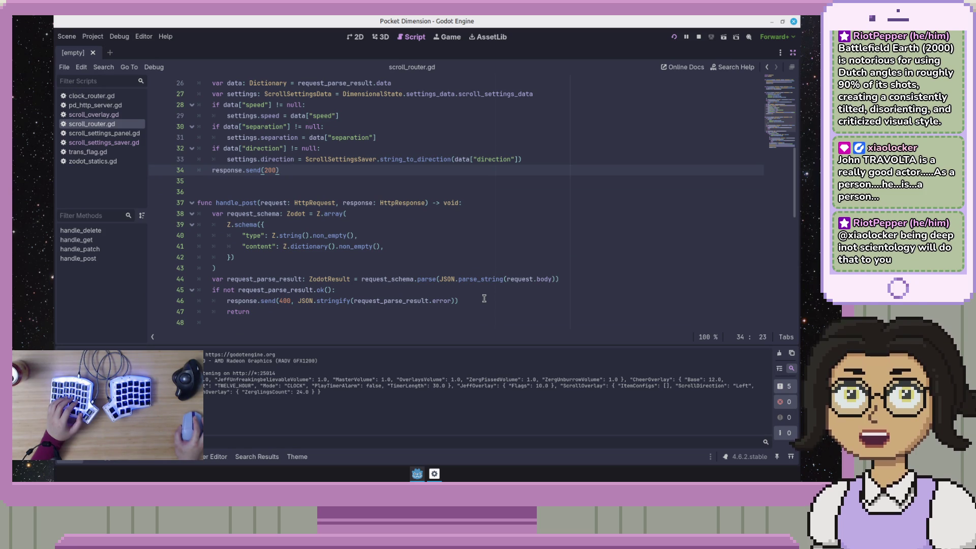
scroll(484, 299, "down", 4)
scroll(483, 298, "down", 10)
scroll(485, 292, "up", 17)
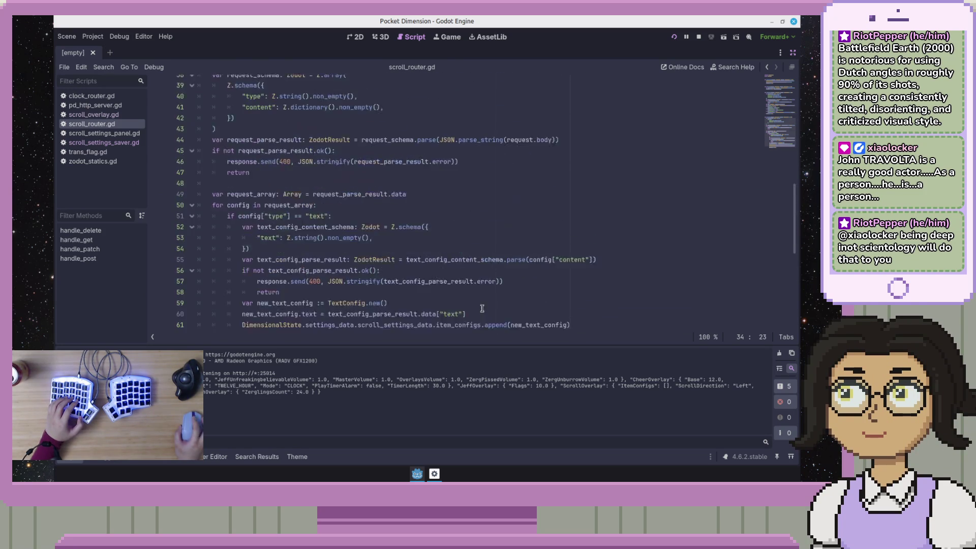
left_click(489, 277)
scroll(490, 275, "up", 7)
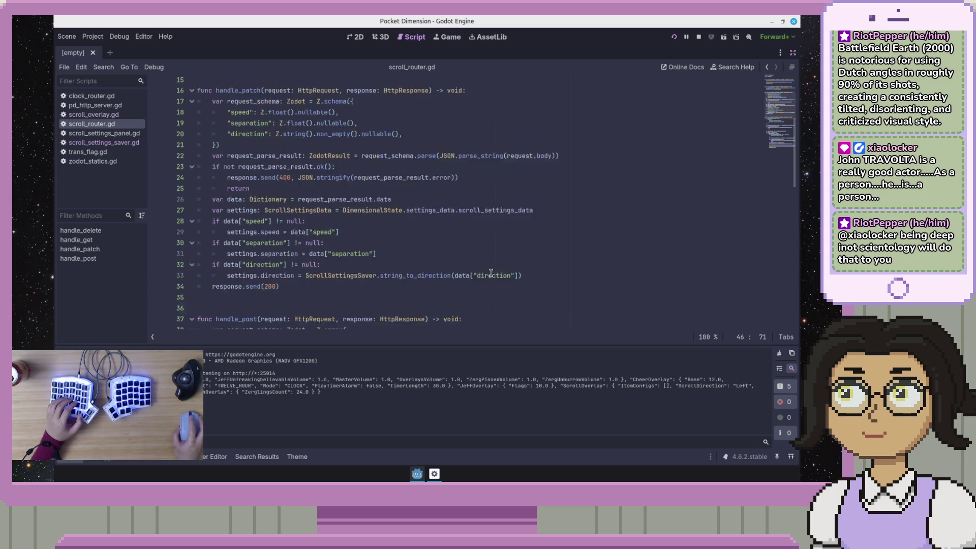
scroll(491, 273, "up", 2)
left_click(253, 179)
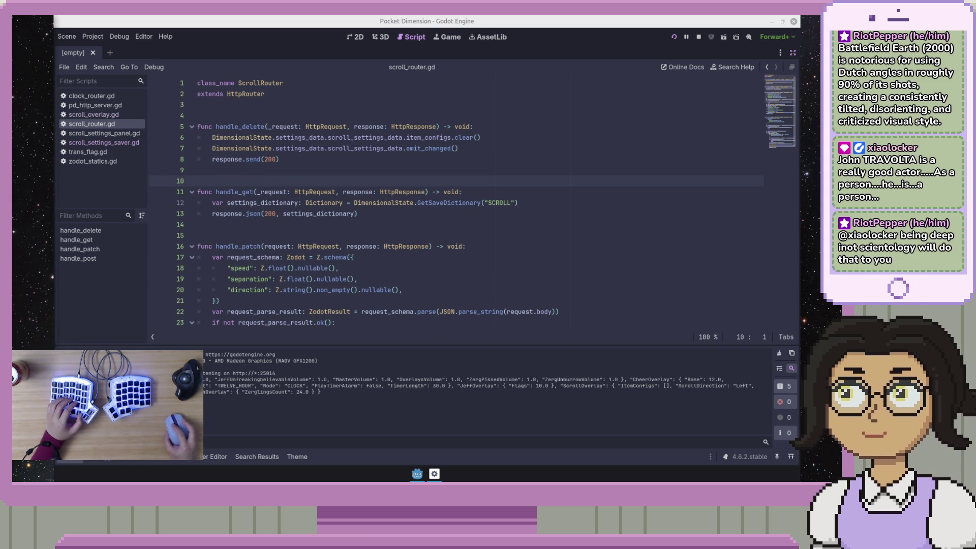
- Bring the Pocket Dimension (DEBUG) window forward with its scrolling Hello World text
left_click(436, 474)
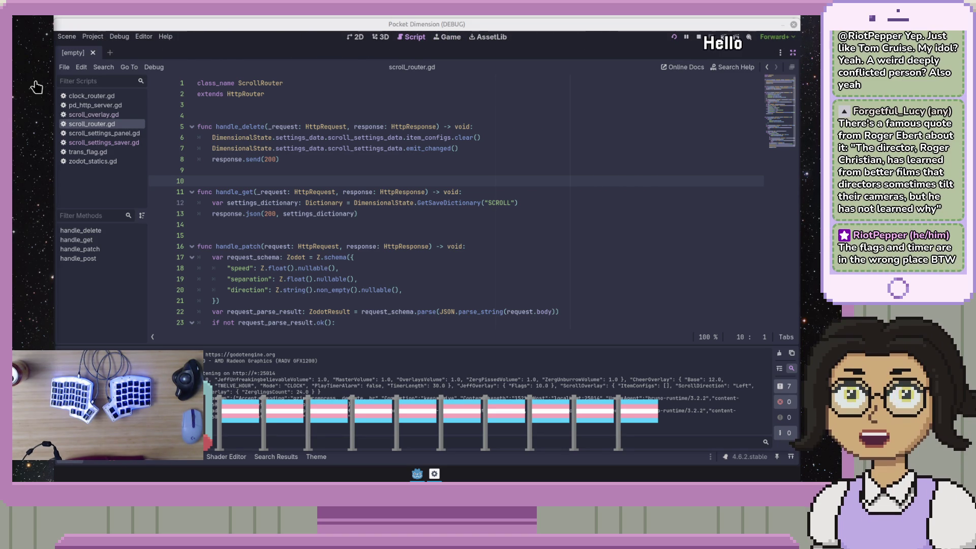
key("F8")
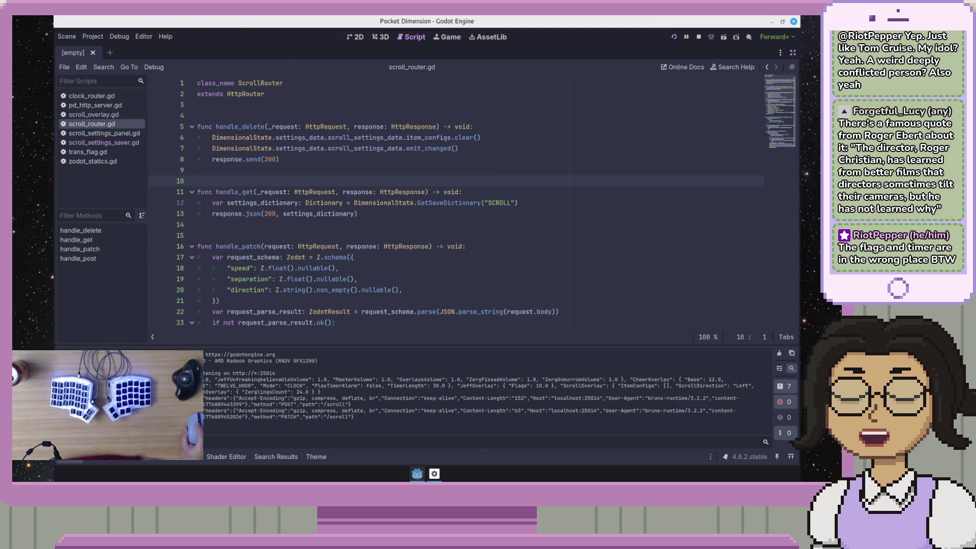
left_click(434, 474)
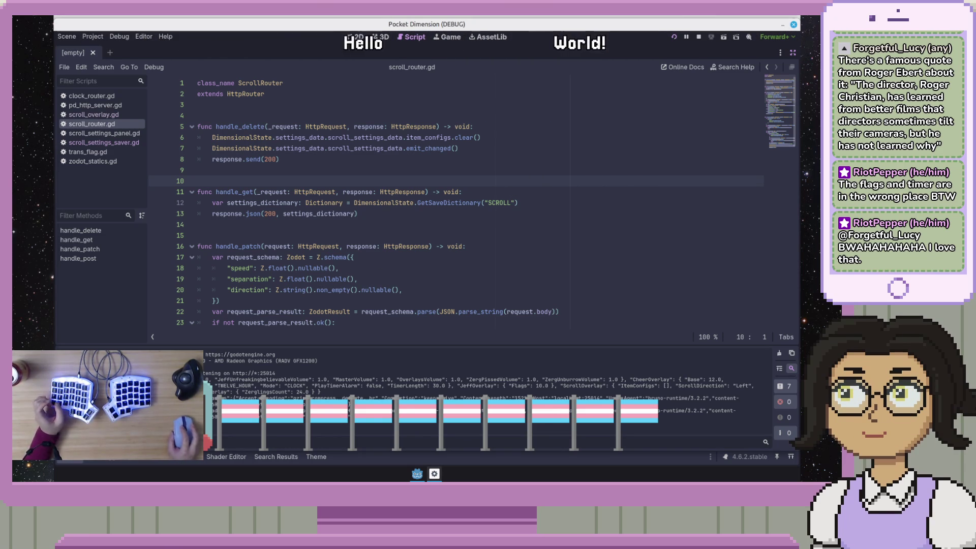
- Close the game and jump from Debugger > Errors to the first of the 22 errors
left_click(794, 26)
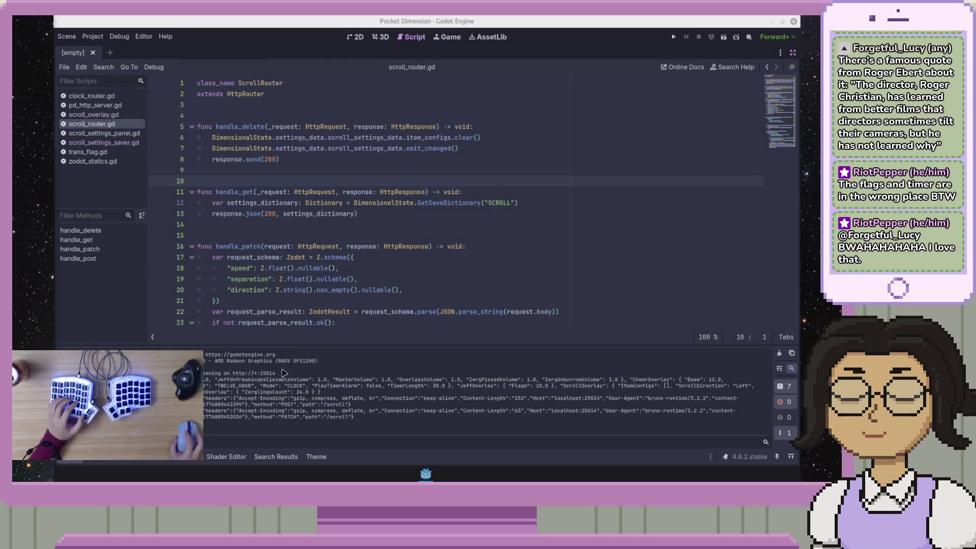
left_click(355, 290)
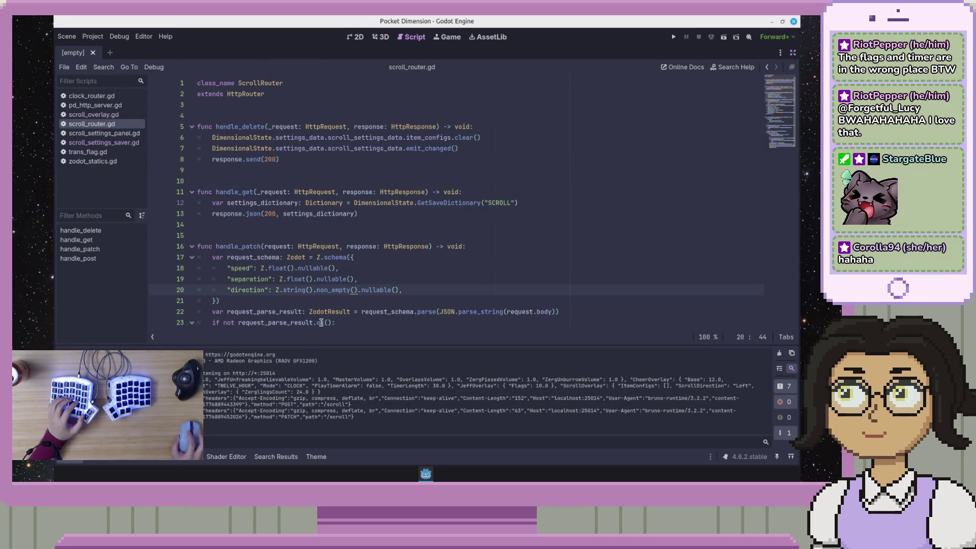
left_click(108, 461)
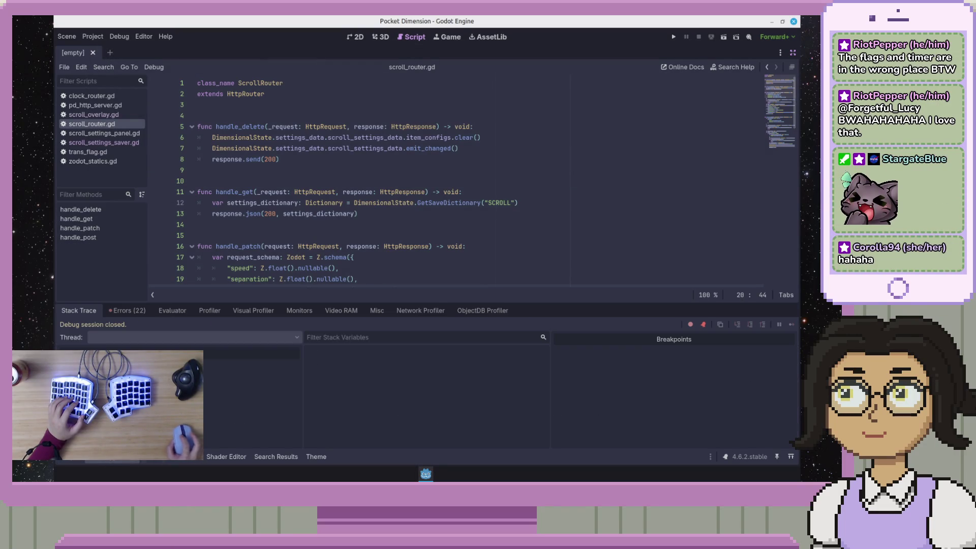
left_click(131, 311)
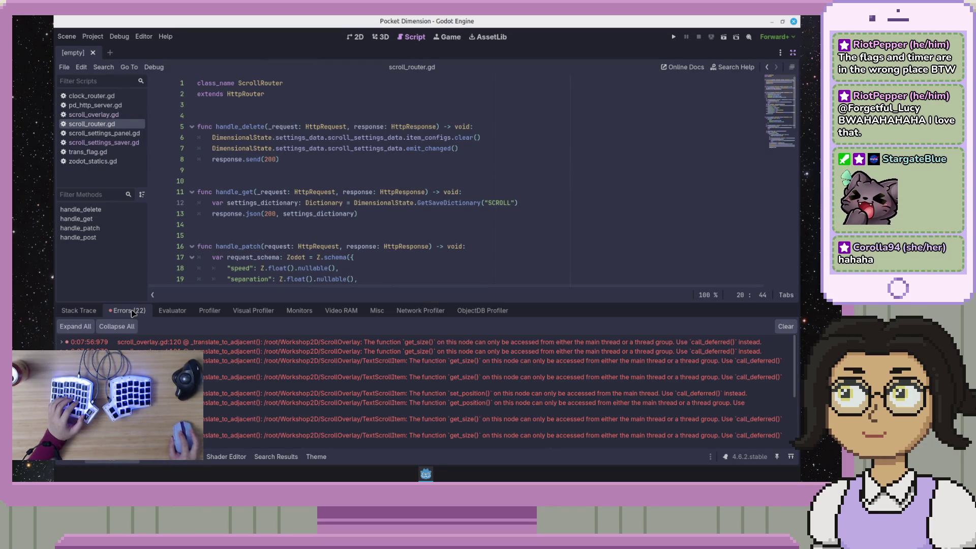
left_click(247, 346)
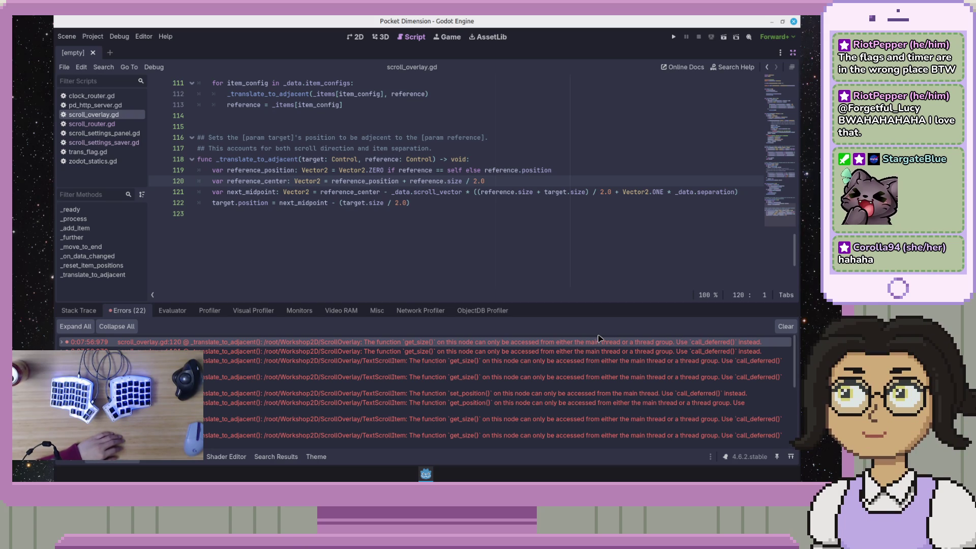
- Find the _data.changed connection on line 17 in scroll_overlay.gd's _ready function
left_click(523, 126)
left_click(610, 181)
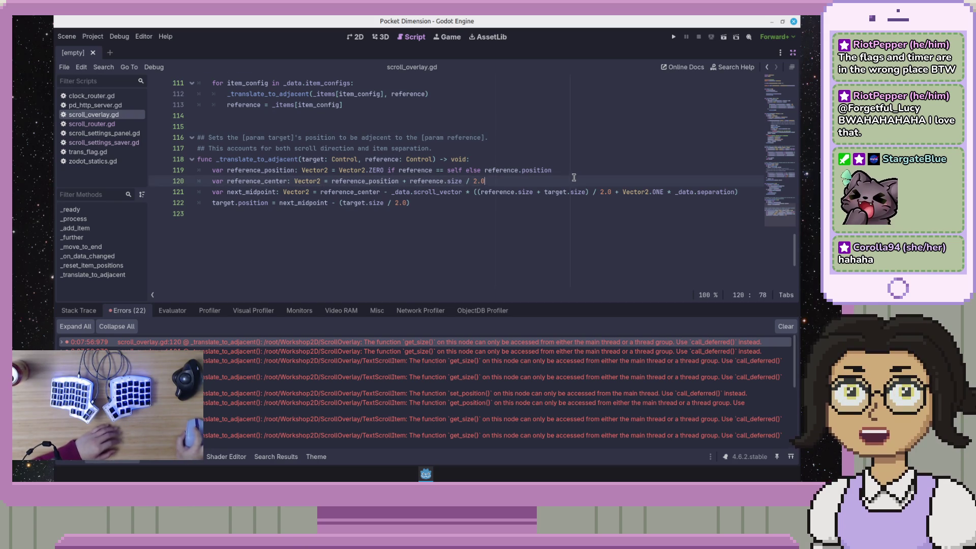
scroll(599, 174, "up", 6)
mouse_move(782, 195)
left_mouse_down()
mouse_move(783, 81)
mouse_move(795, 135)
mouse_move(797, 107)
left_mouse_up()
scroll(337, 229, "up", 3)
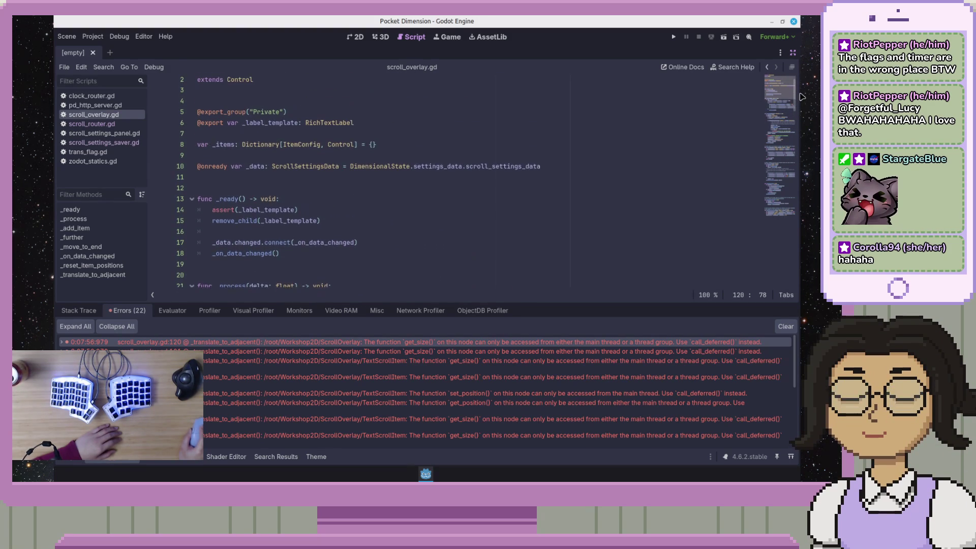
left_click(336, 230)
left_click(270, 257)
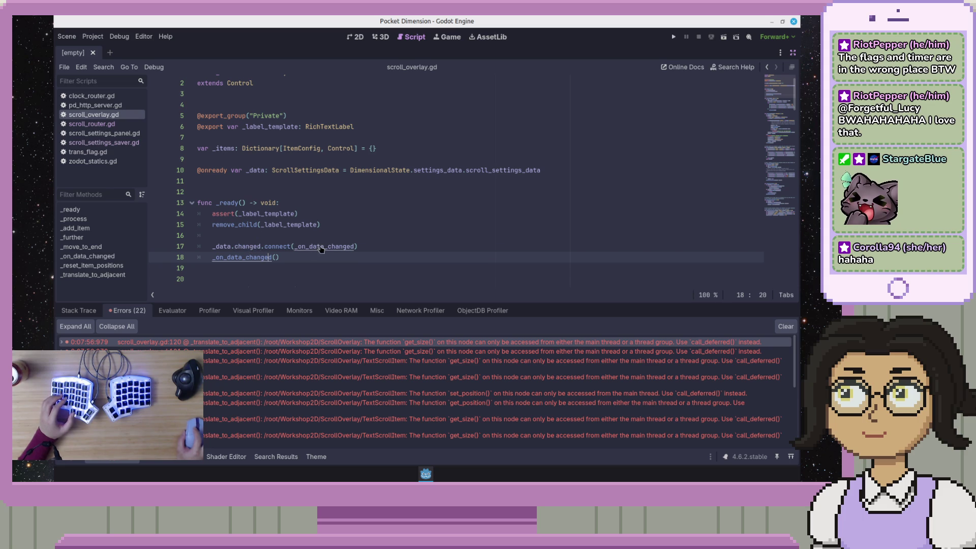
left_click(356, 246)
scroll(405, 233, "up", 1)
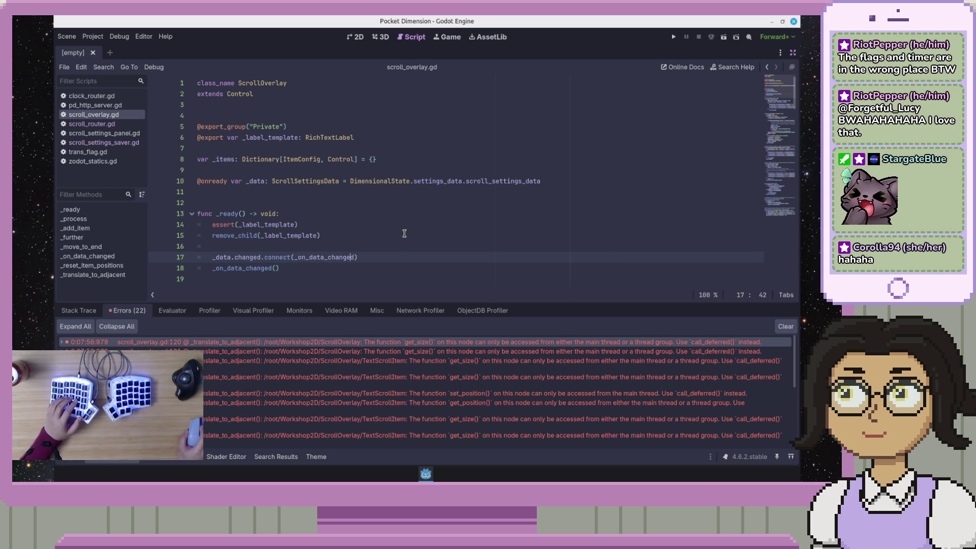
- Change line 17 to connect _on_data_changed.call_deferred, then return to scroll_router.gd
left_click(377, 257)
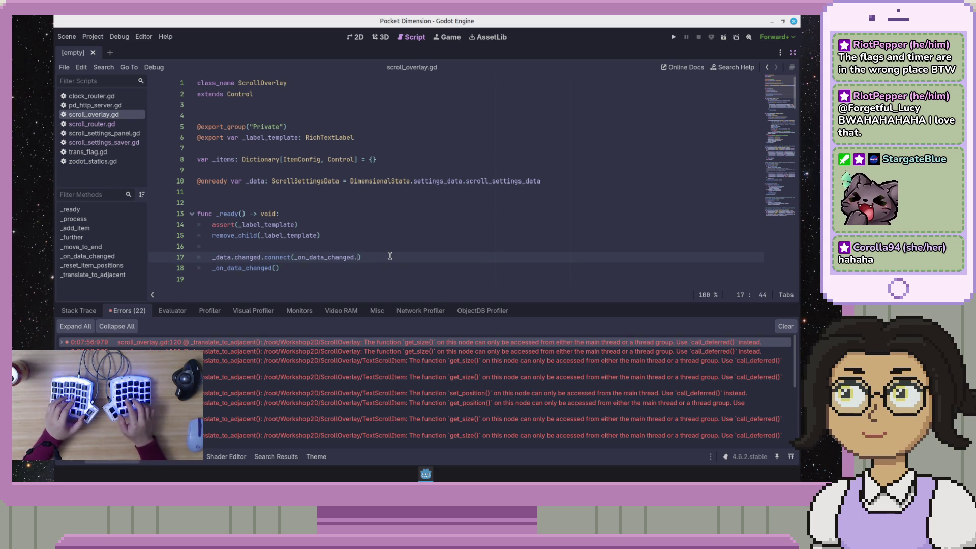
type(".cal")
key("Down")
key("Down")
key("Return")
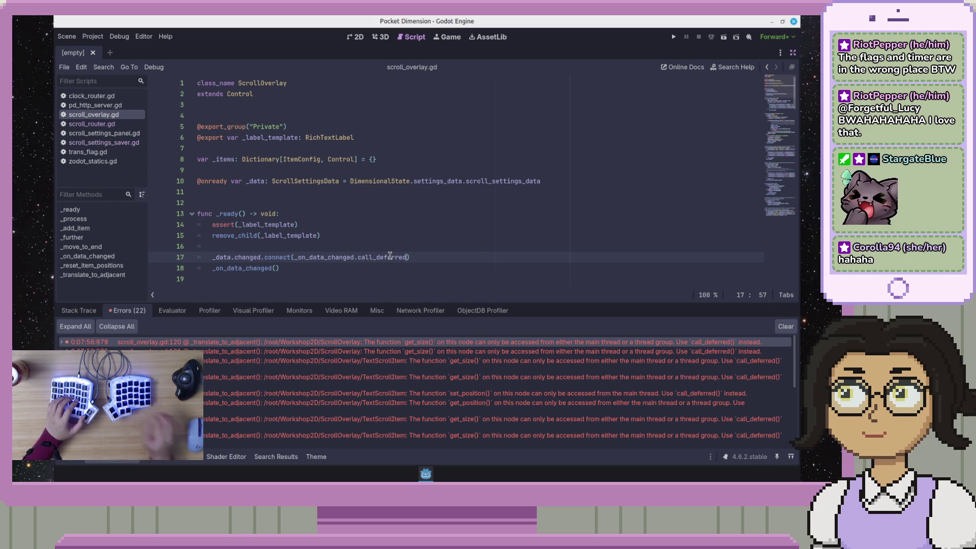
left_click(454, 264)
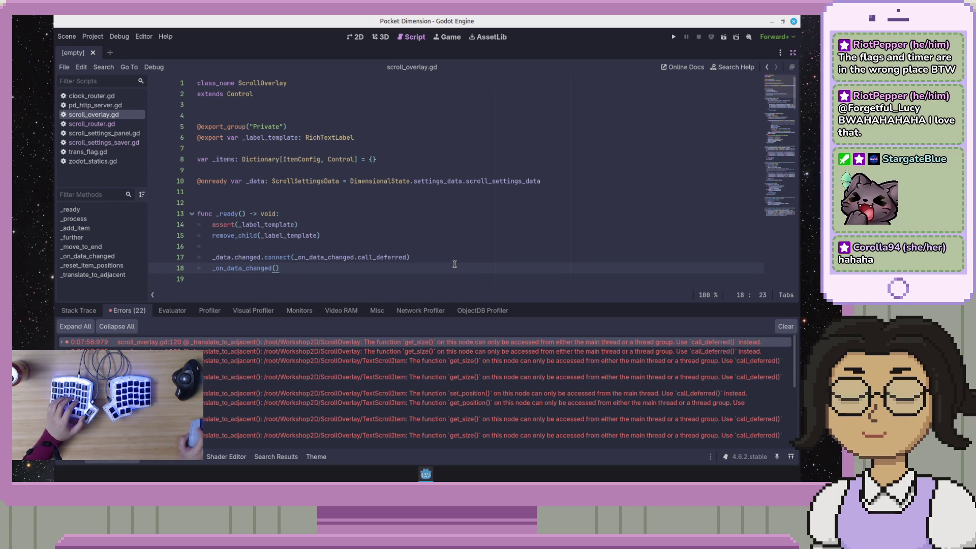
left_click(91, 124)
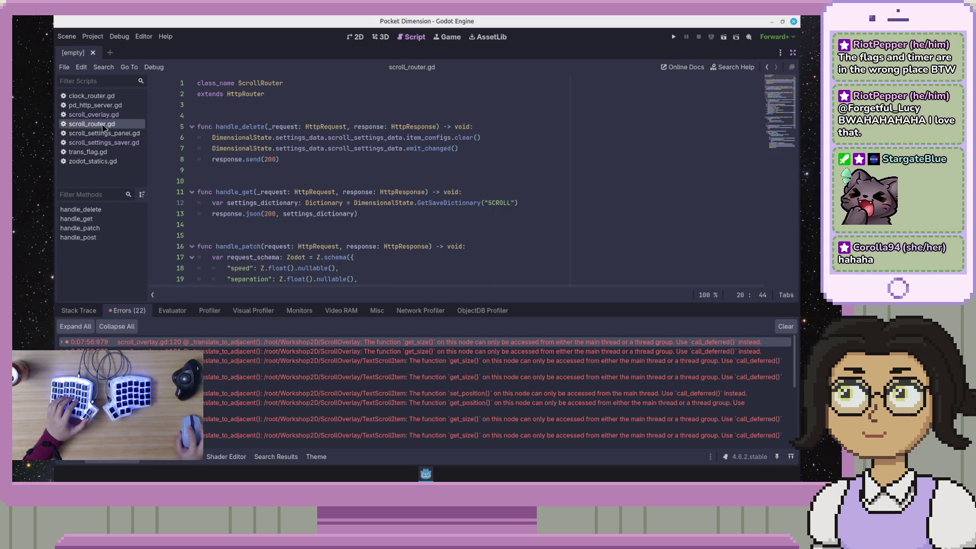
- Delete .call_deferred on line 62 so emit_changed() runs directly, then run the project
key("ctrl+f")
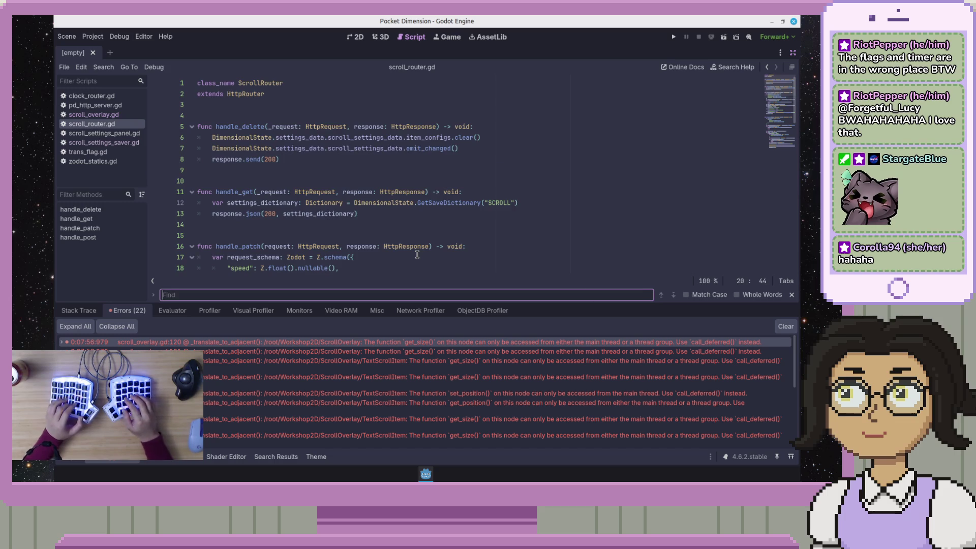
type("call")
left_click(490, 171)
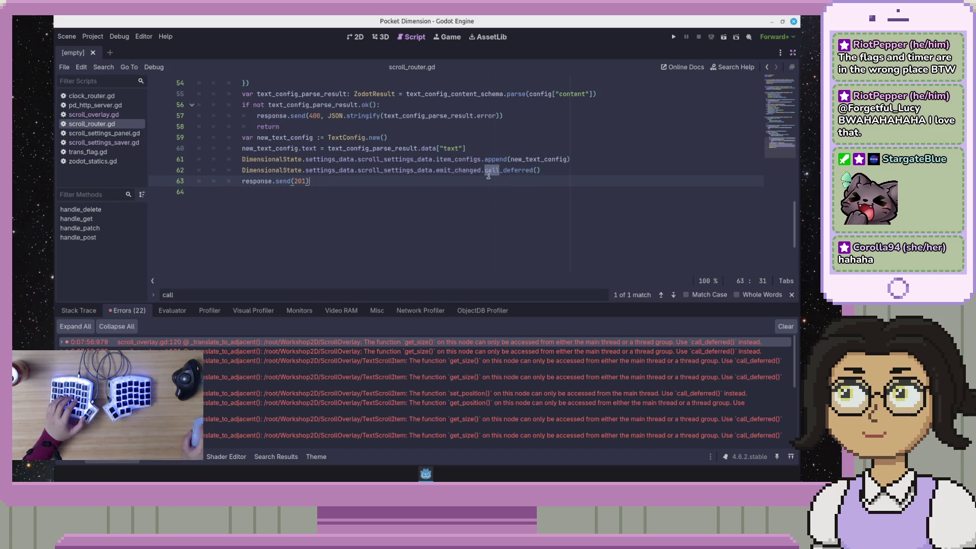
left_click_drag(525, 173, 534, 174)
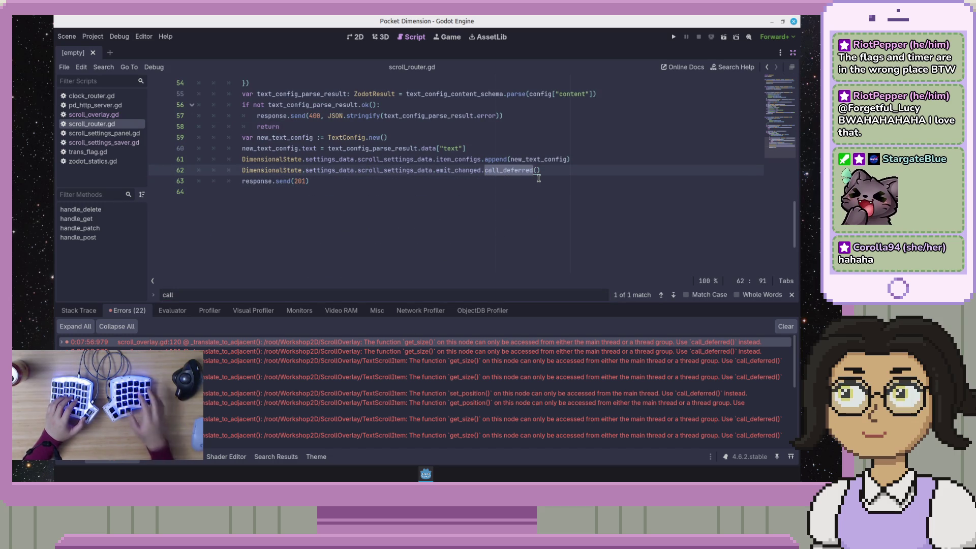
key("BackSpace")
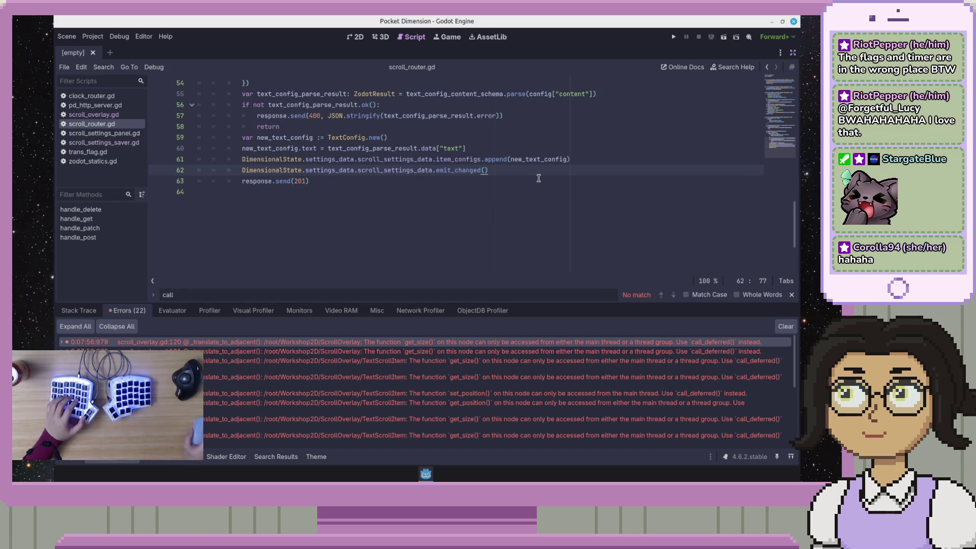
key("Down")
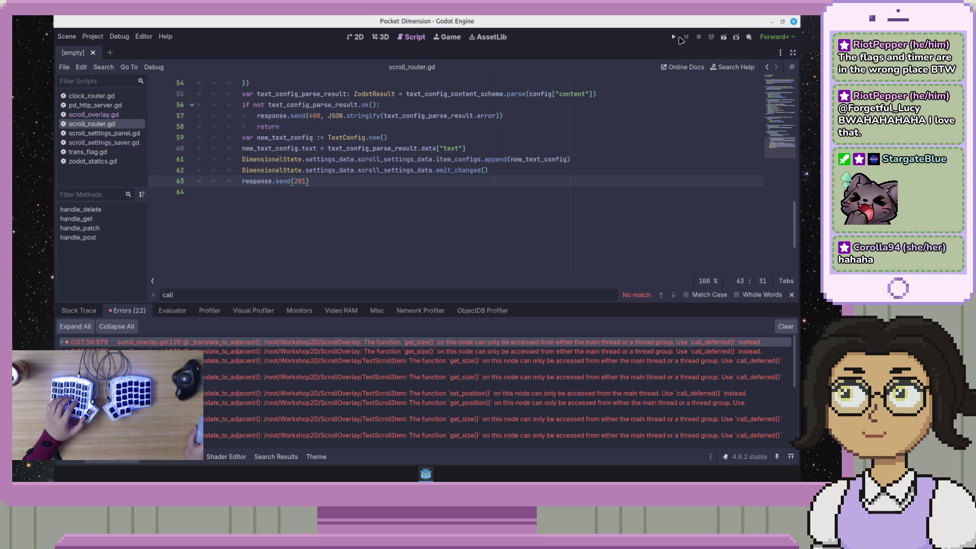
left_click(674, 38)
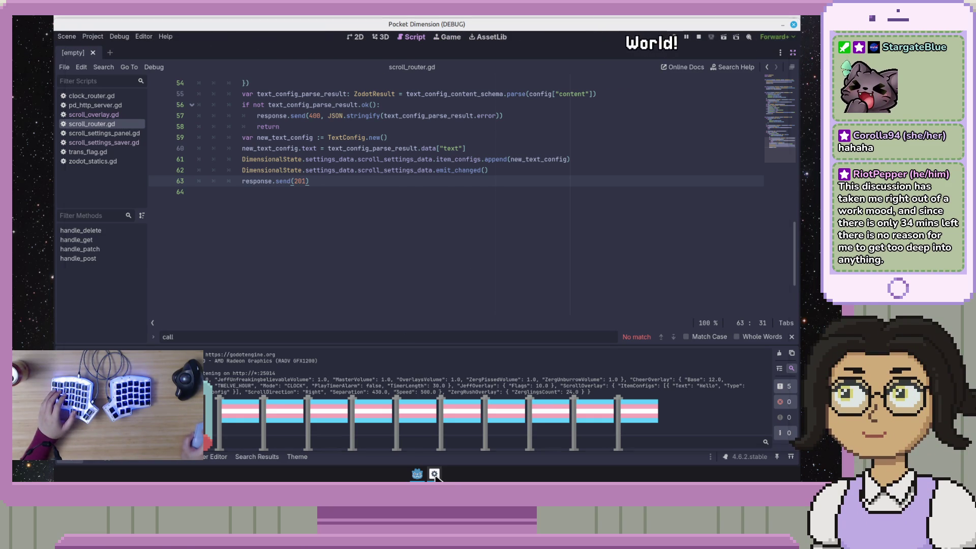
mouse_move(417, 478)
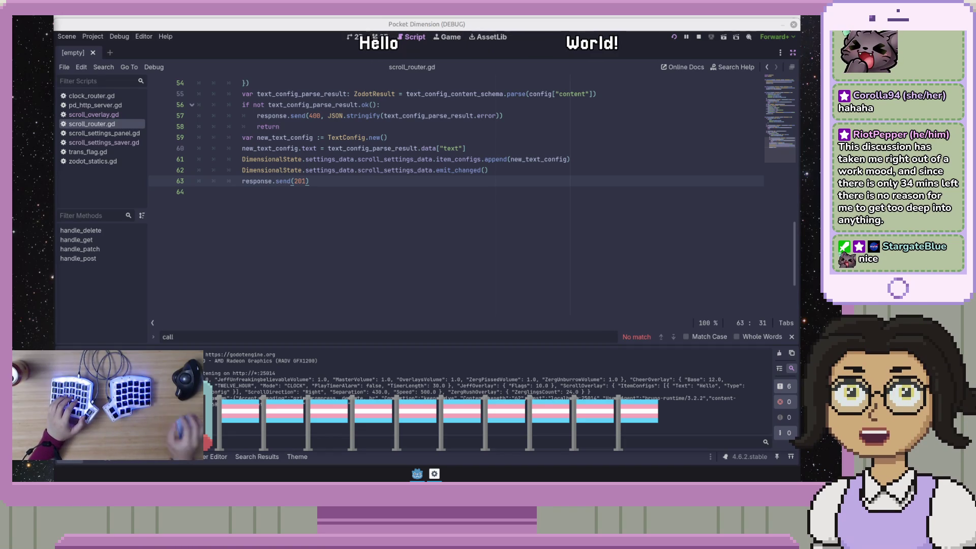
- In Bruno's scroll PATCH body, change separation to 50 and direction from "Left" to "Up"
key("super+b")
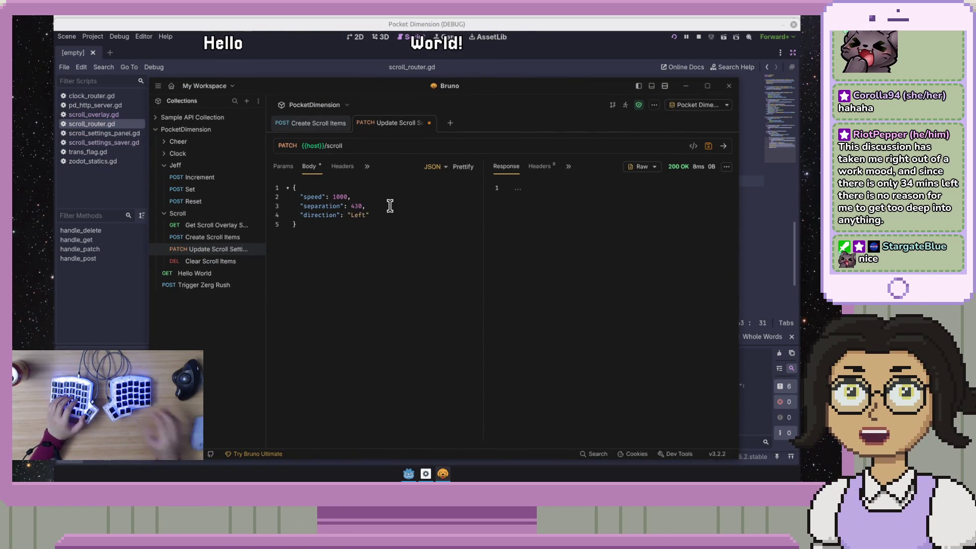
key("BackSpace")
key("BackSpace")
key("BackSpace")
type("0")
type("5")
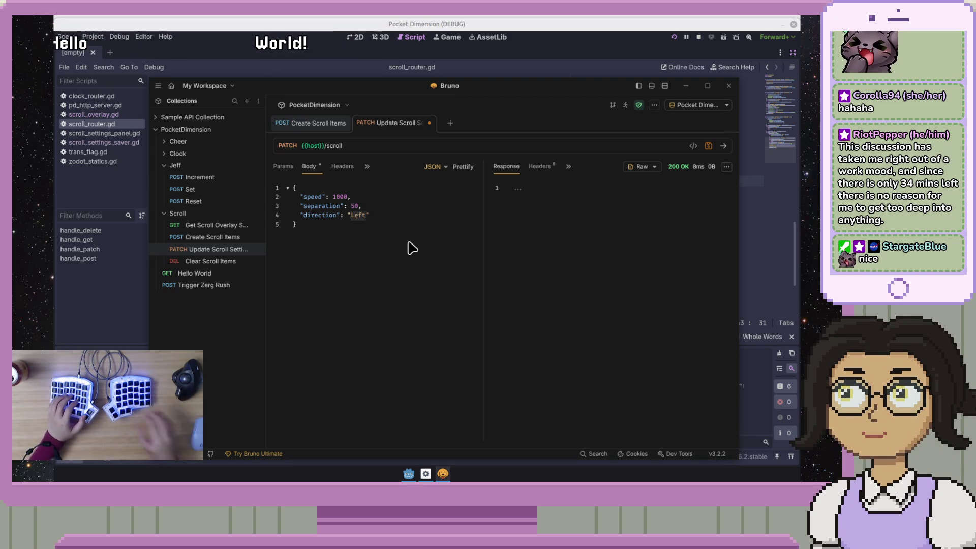
key("Down")
key("End")
key("Left")
key("ctrl+BackSpace")
type("Up")
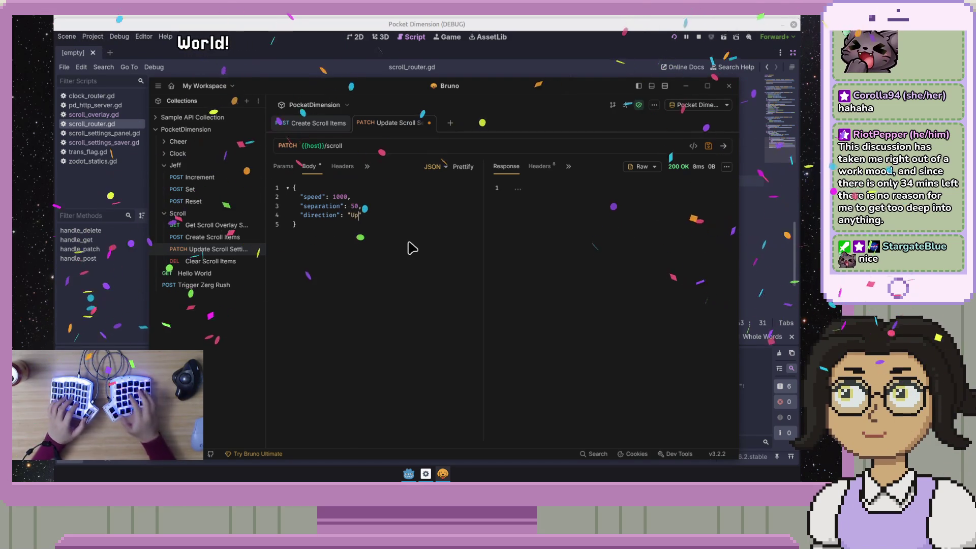
- Send the PATCH request, close Bruno, and bring the Godot editor forward
left_click(723, 147)
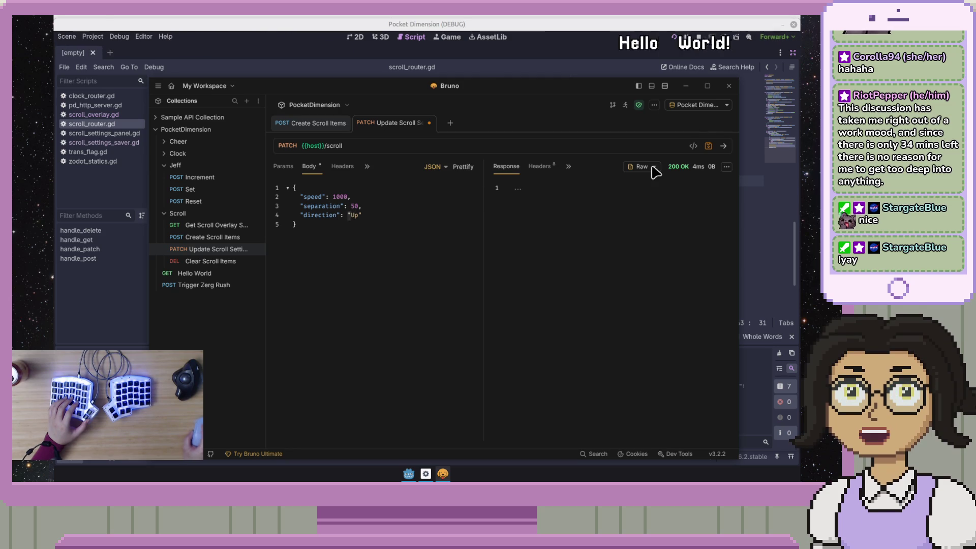
left_click(728, 86)
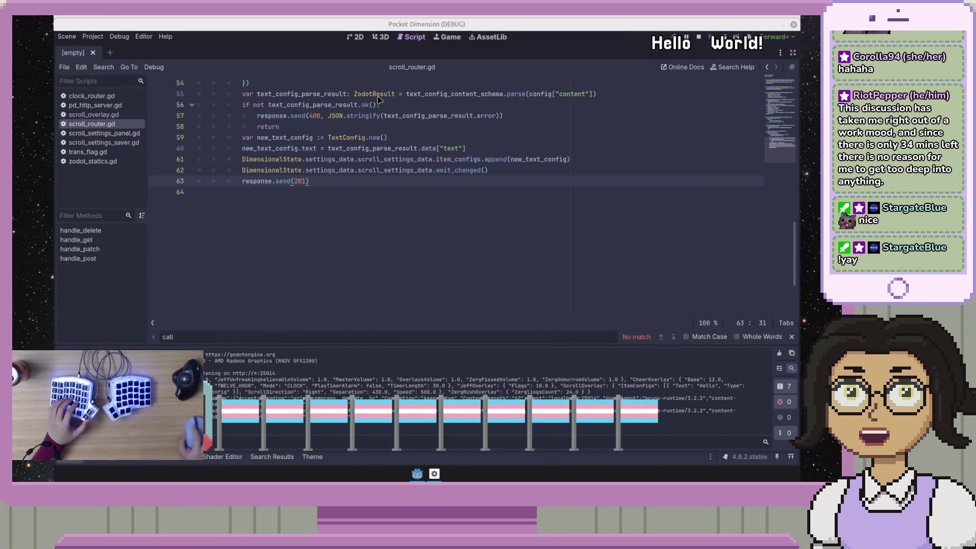
left_click(115, 461)
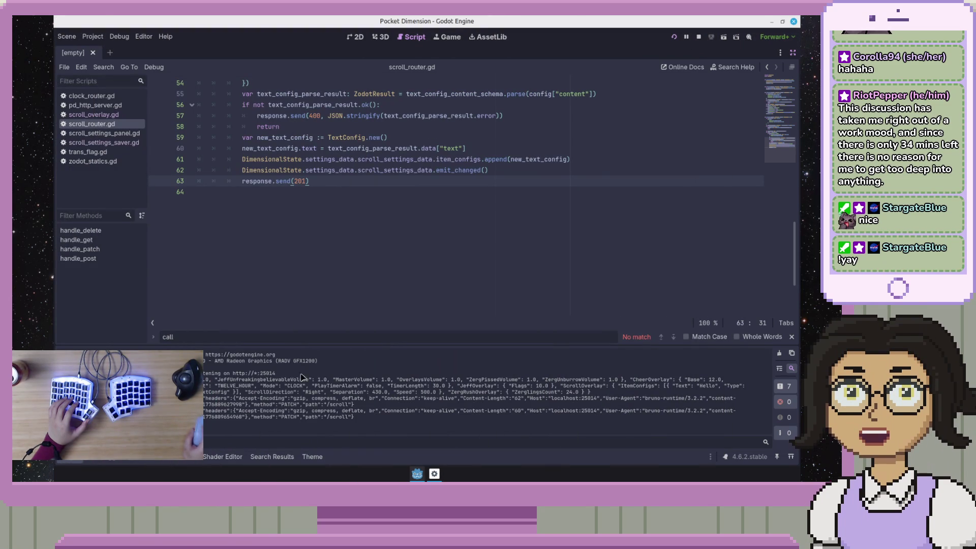
- Show the debugger's error list with the 'Unknown scroll direction: Up' warning
left_click(116, 458)
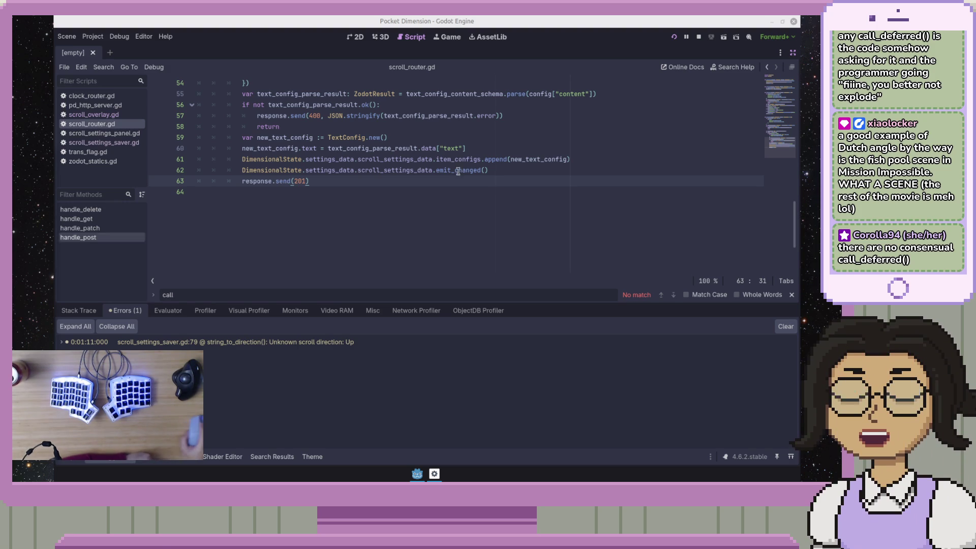
- Inspect lines 61–62 of the script by moving the caret and selecting them
left_click(563, 193)
left_click(551, 181)
key("Up")
left_click(577, 160)
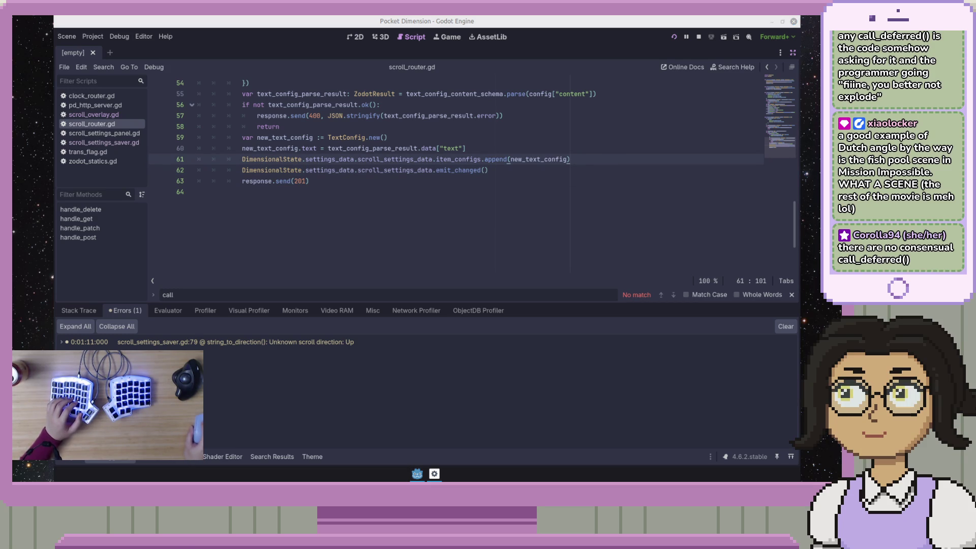
key("Down")
left_click_drag(608, 179, 618, 160)
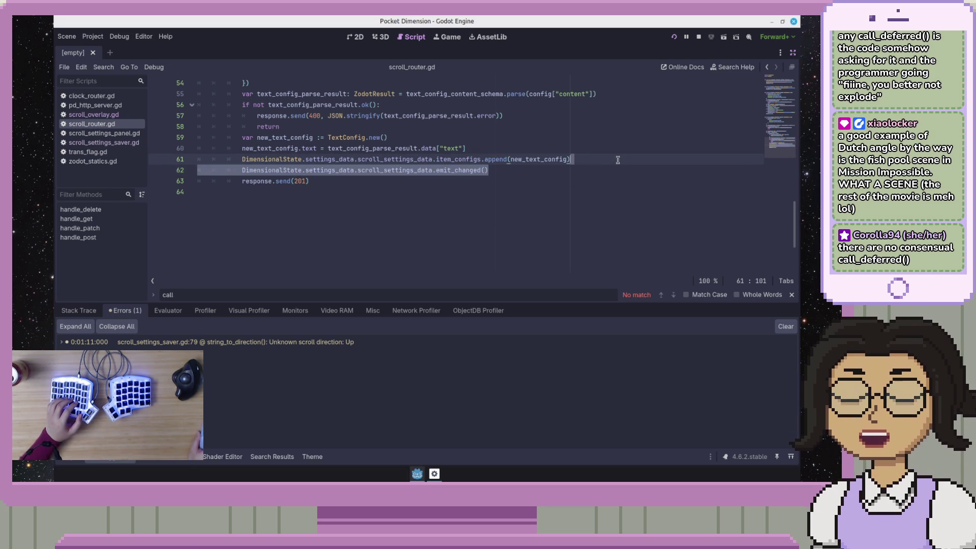
left_click(614, 172)
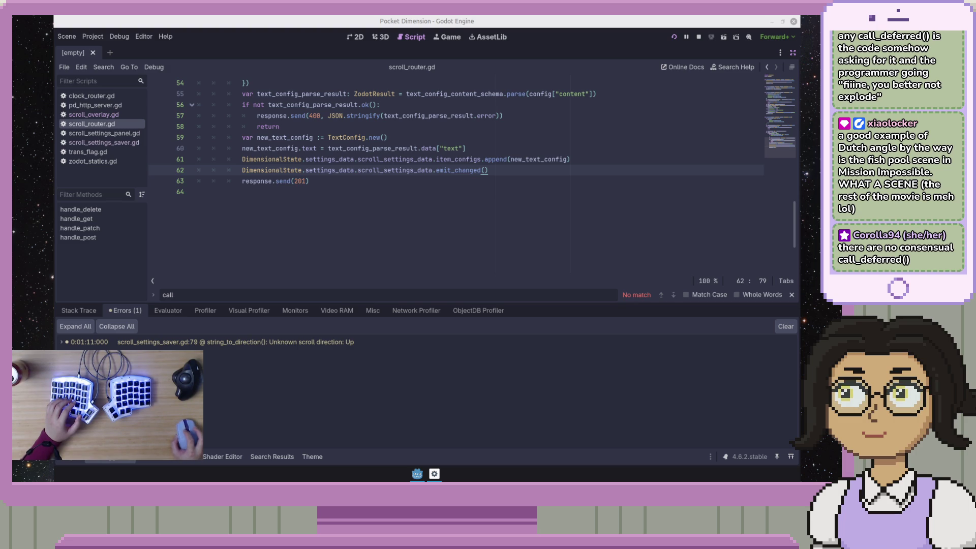
- Jump from the 'Unknown scroll direction' warning to its code in scroll_settings_saver.gd and check its stack trace
left_click(333, 343)
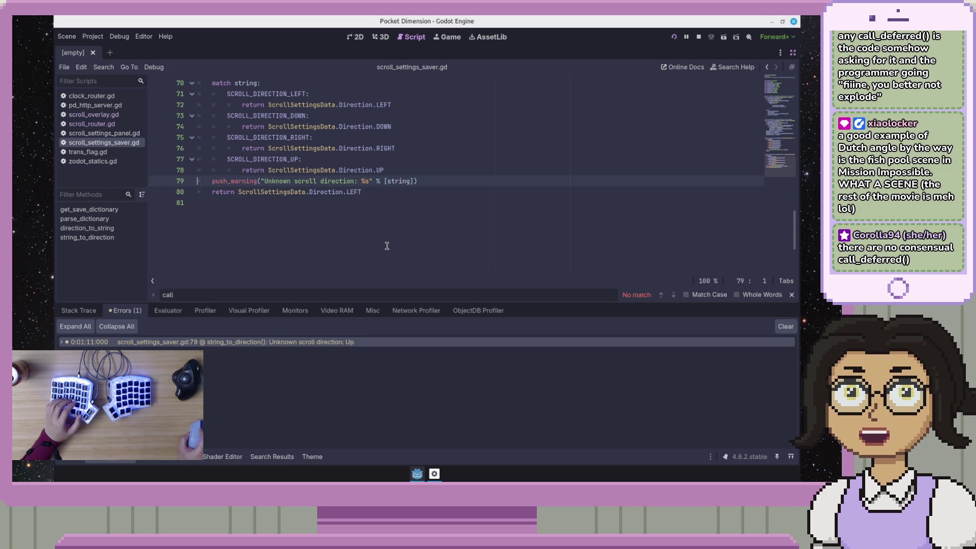
scroll(389, 240, "up", 1)
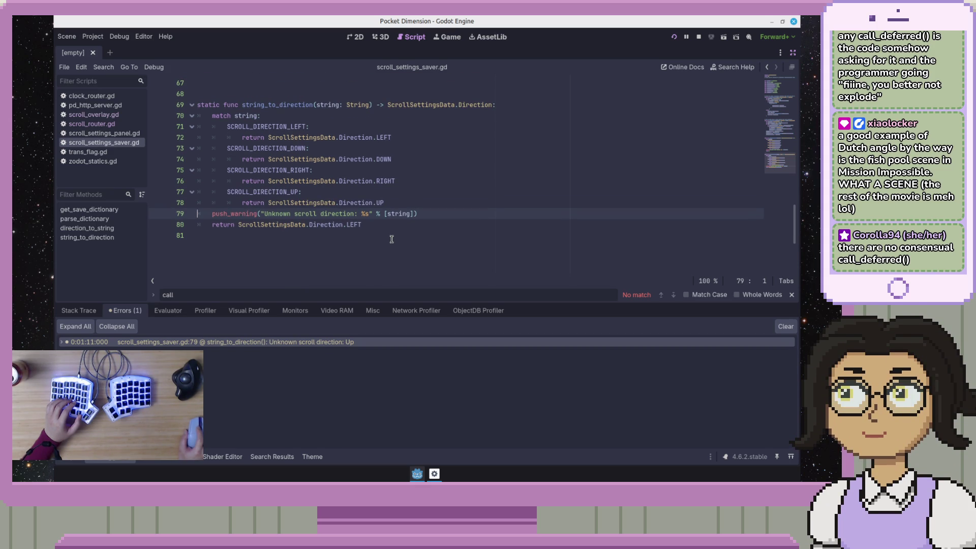
left_click(361, 343)
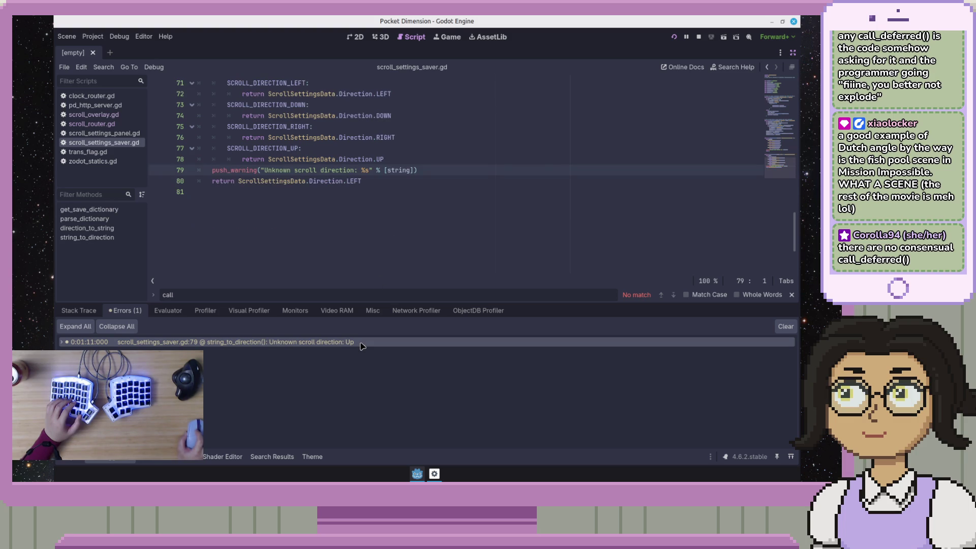
left_click(360, 343)
scroll(381, 247, "up", 1)
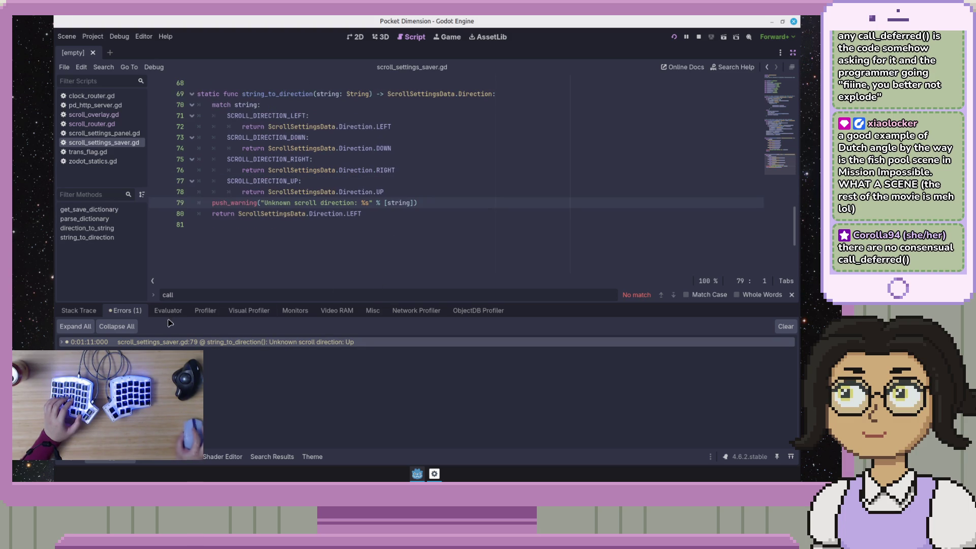
scroll(308, 248, "up", 5)
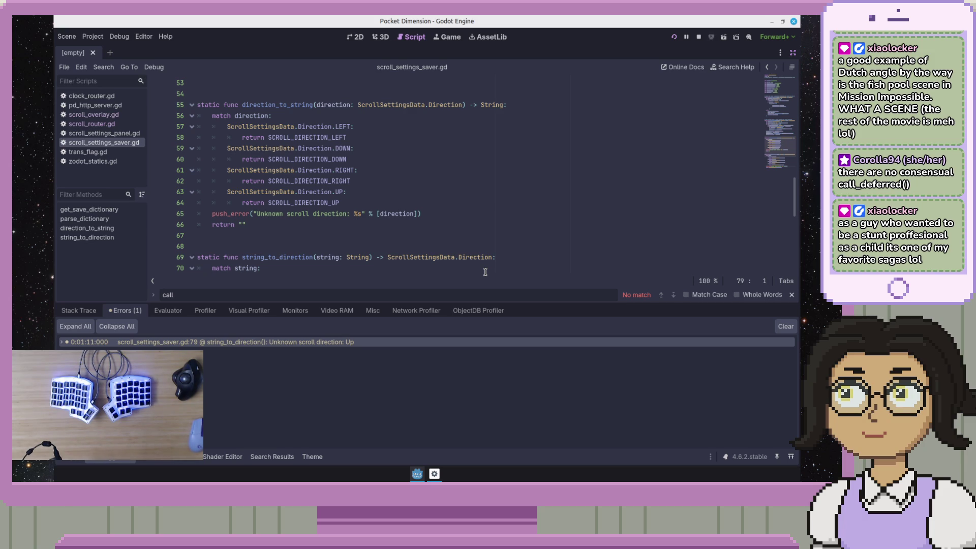
scroll(504, 192, "up", 1)
scroll(505, 191, "up", 5)
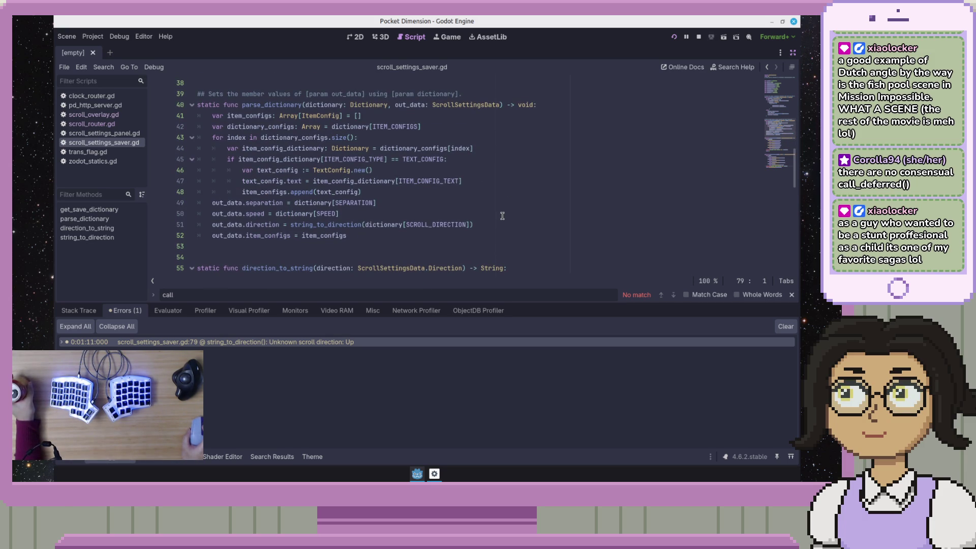
scroll(502, 216, "up", 1)
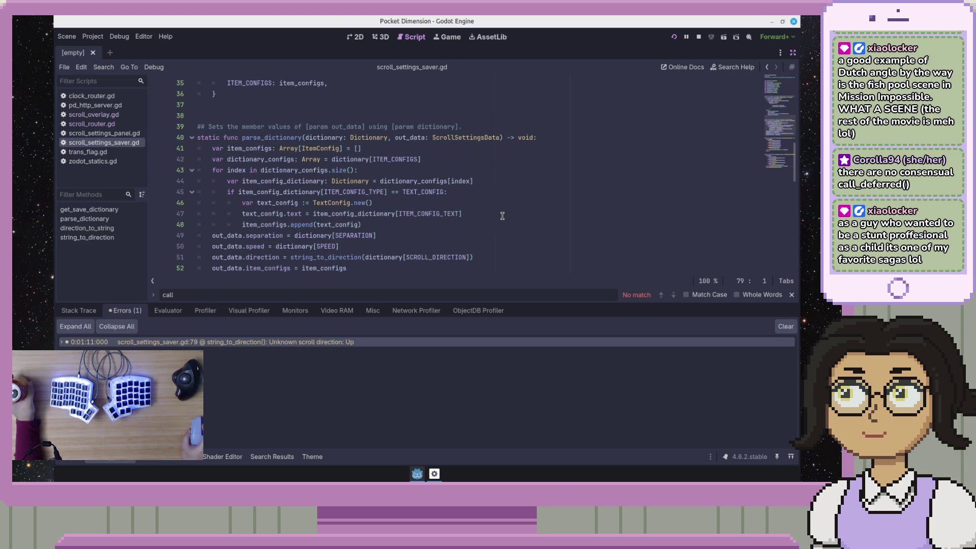
scroll(502, 216, "down", 2)
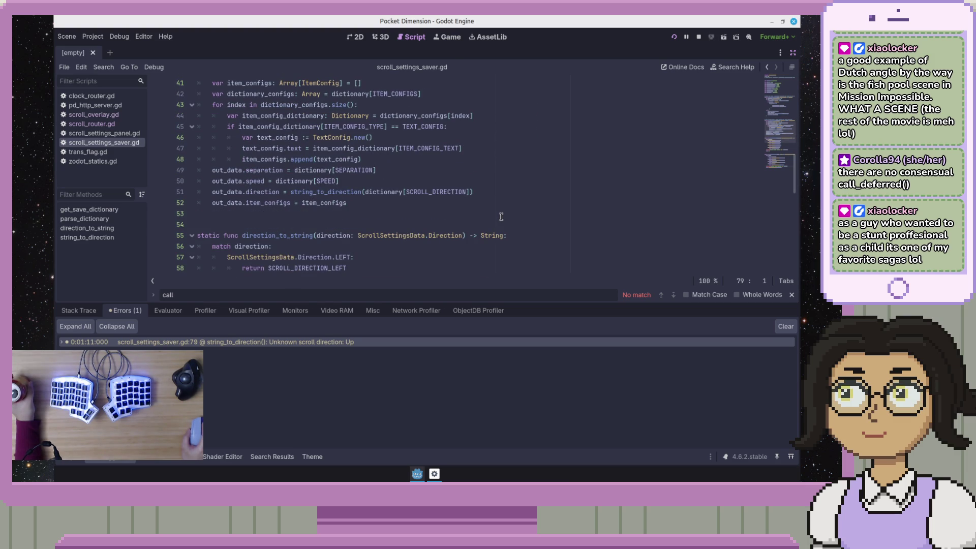
scroll(501, 217, "down", 3)
scroll(502, 217, "down", 1)
- Go from SCROLL_DIRECTION_UP on line 64 to its constant definition, lowercase "up"
left_click(334, 159)
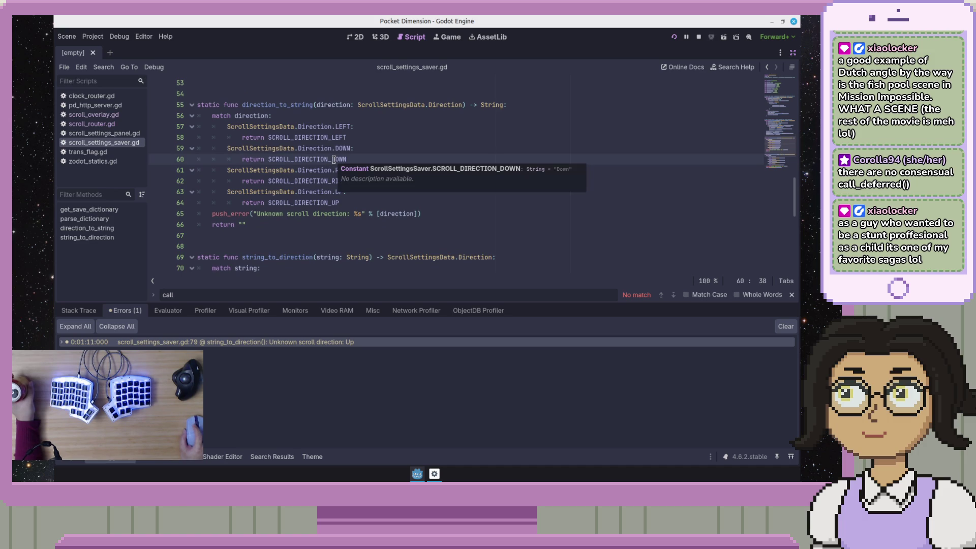
double_click(334, 159)
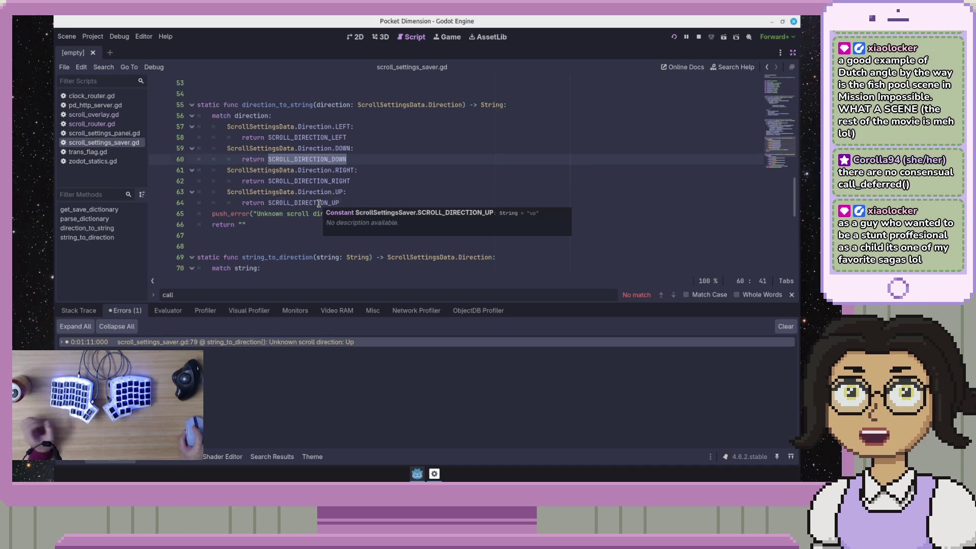
left_click(319, 204)
left_click(318, 204, "ctrl")
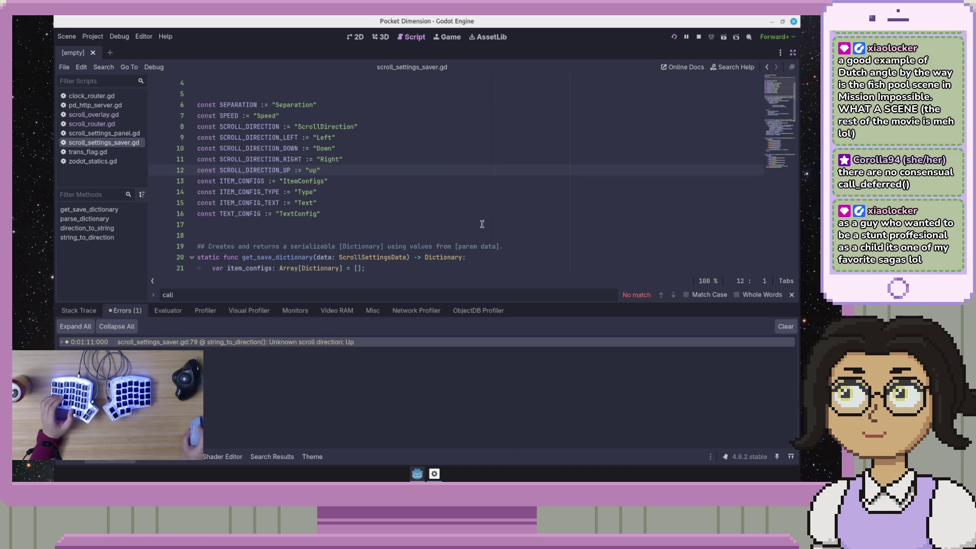
- Review the direction string constants around SCROLL_DIRECTION_UP and SCROLL_DIRECTION_RIGHT
key("Left")
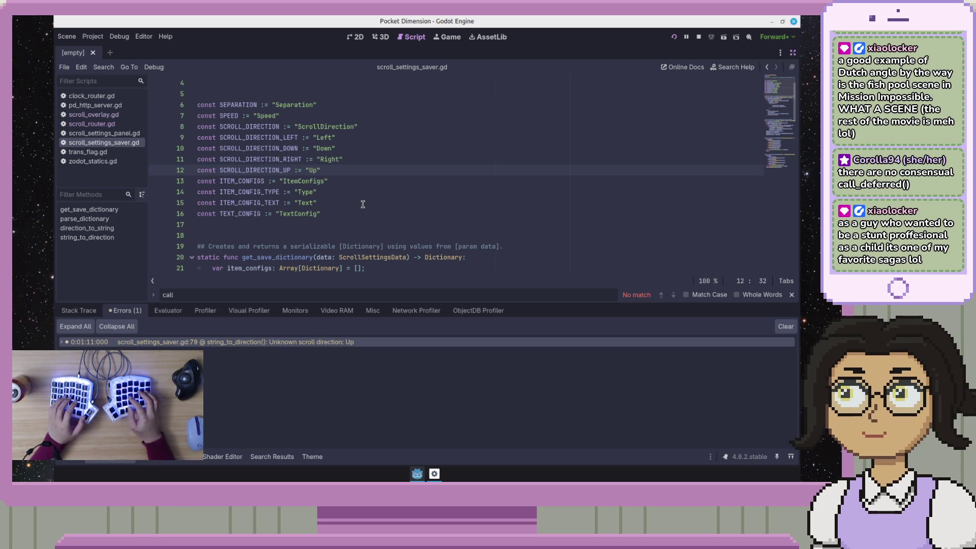
left_click(363, 204)
key("Up")
key("Up")
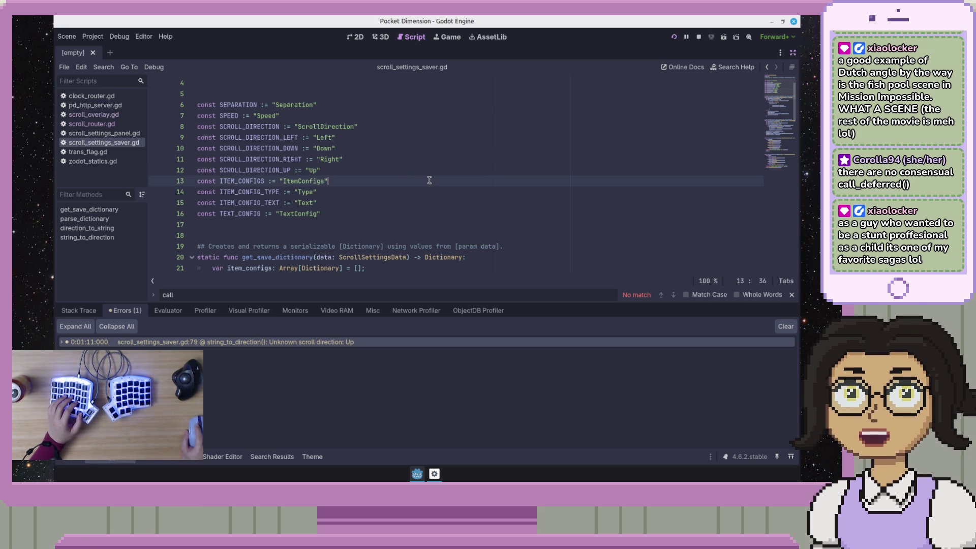
key("Up")
key("Up")
key("End")
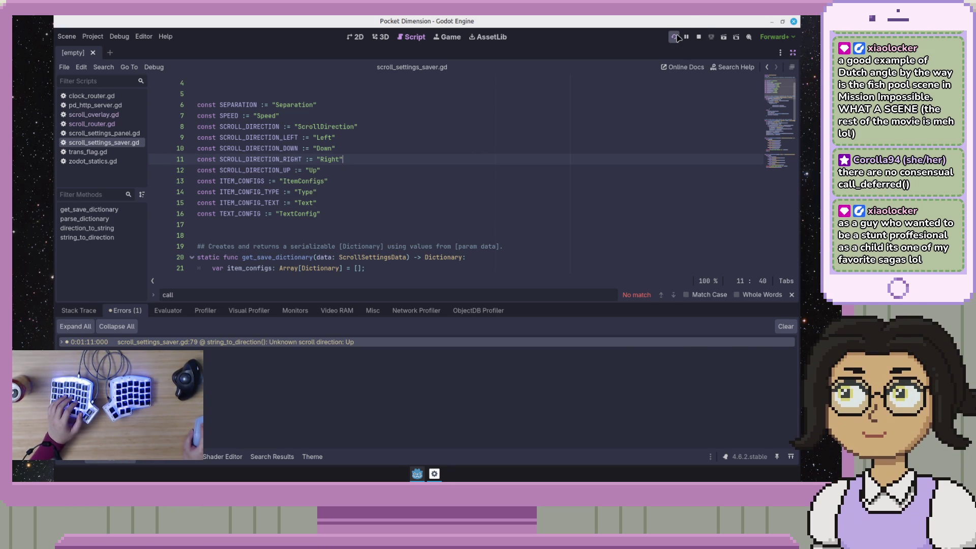
- Run the game and change the Bruno request's speed value to 200
left_click(676, 38)
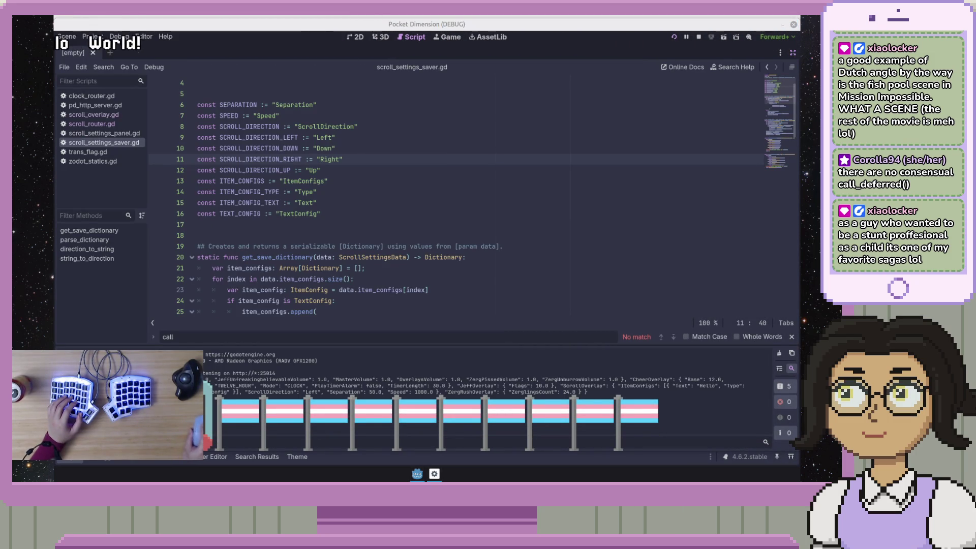
key("alt+Tab")
left_click(366, 238)
key("BackSpace")
type("200,")
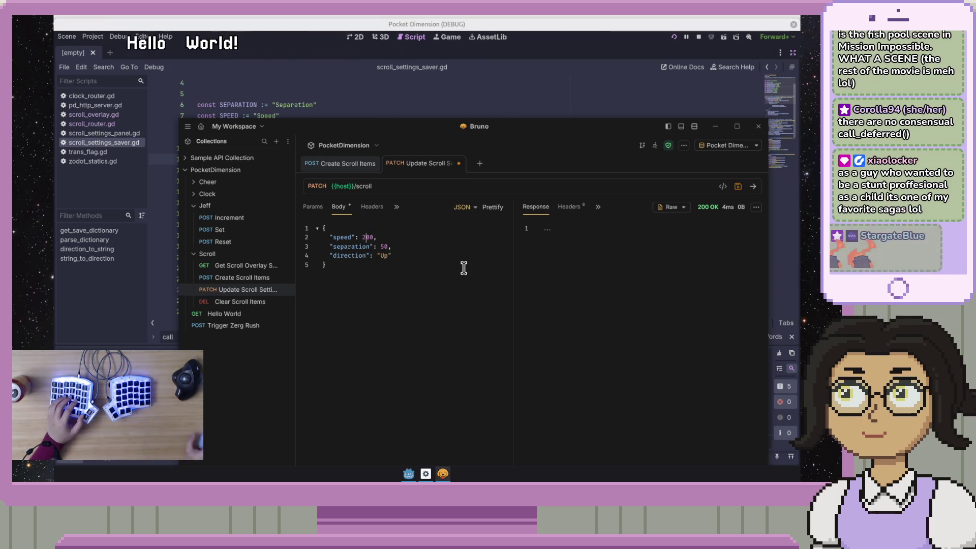
- Send the PATCH request, save it, and close Bruno and the running game
left_click(753, 187)
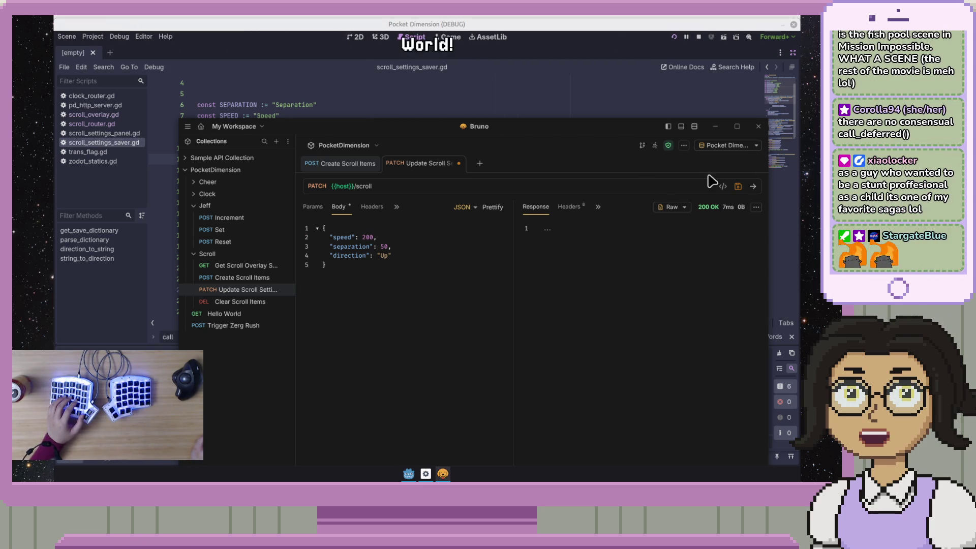
left_click(450, 324)
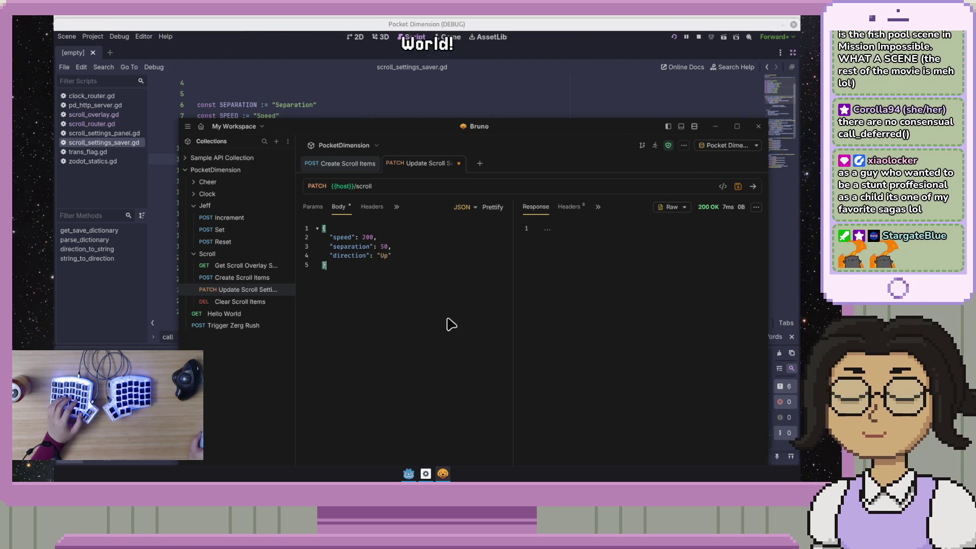
left_click_drag(603, 128, 501, 103)
left_click(637, 162)
left_click(657, 101)
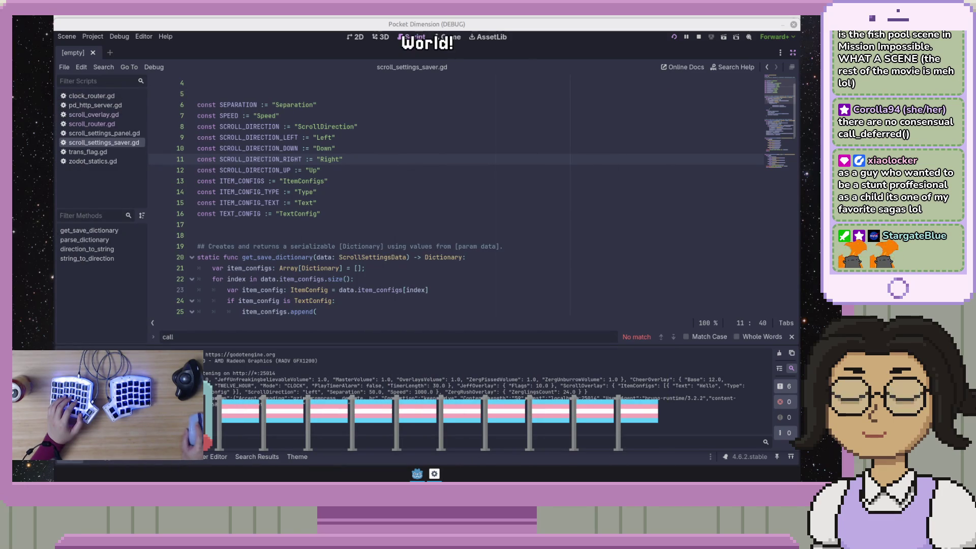
left_click(794, 25)
left_click(560, 178)
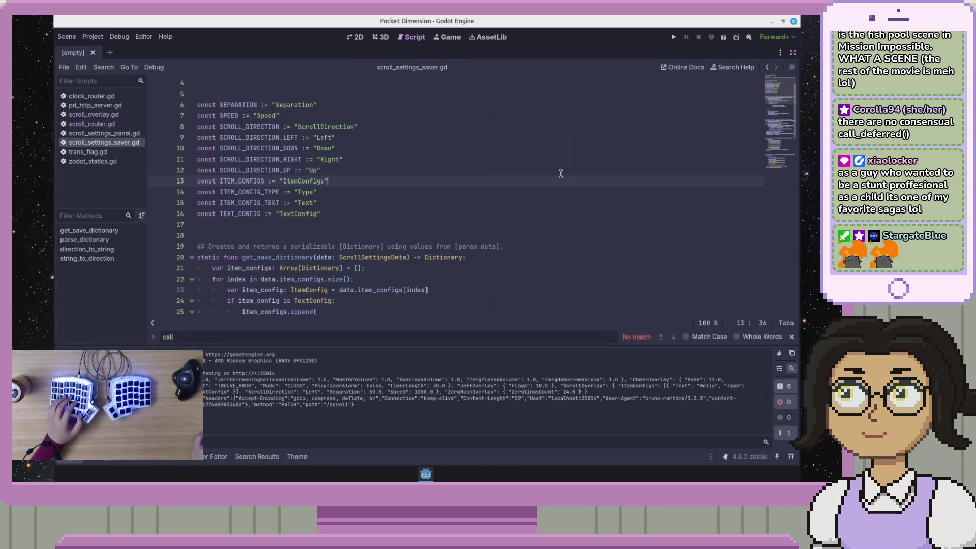
- Scroll through scroll_settings_saver.gd and leave distraction-free mode to restore the editor docks
scroll(561, 169, "down", 10)
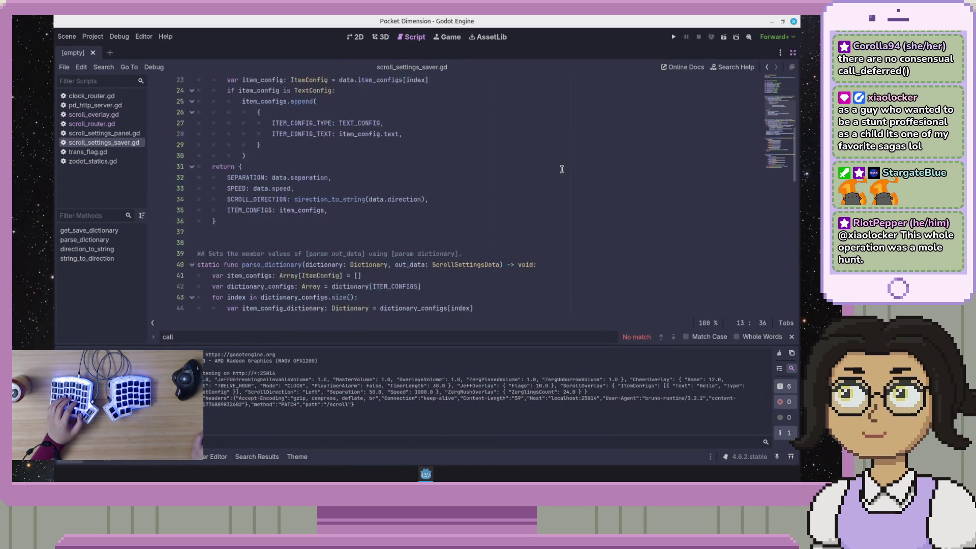
scroll(562, 169, "down", 9)
scroll(564, 169, "up", 20)
key("Up")
key("Up")
key("Up")
left_click(219, 108)
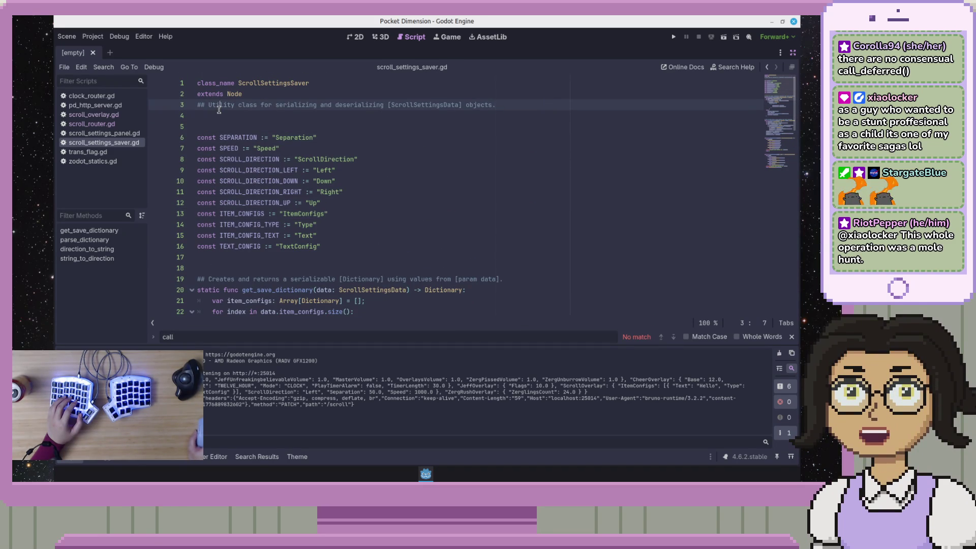
left_click(793, 52)
left_click(546, 126)
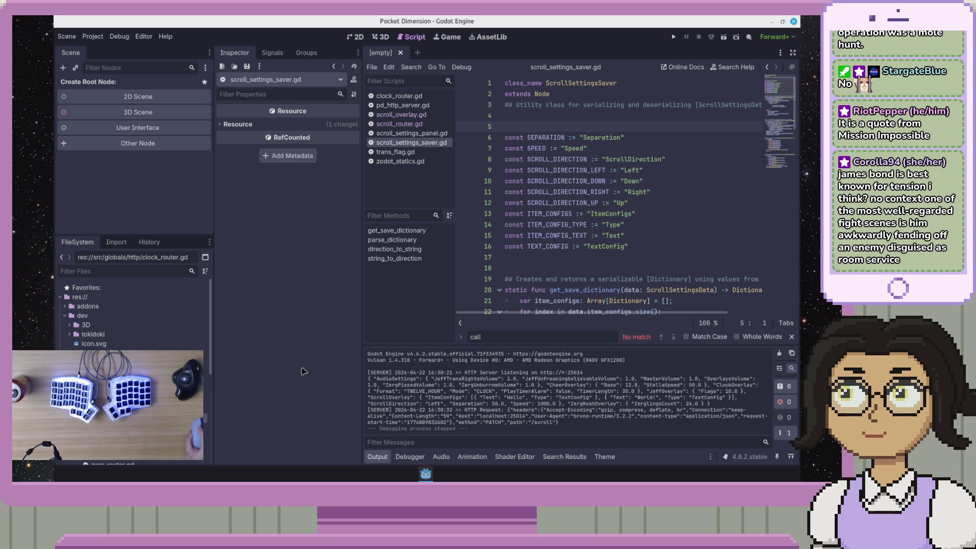
- Step through the constant lines: SEPARATION, SCROLL_DIRECTION_UP/DOWN, ITEM_CONFIG_TYPE and ITEM_CONFIGS
left_click(643, 236)
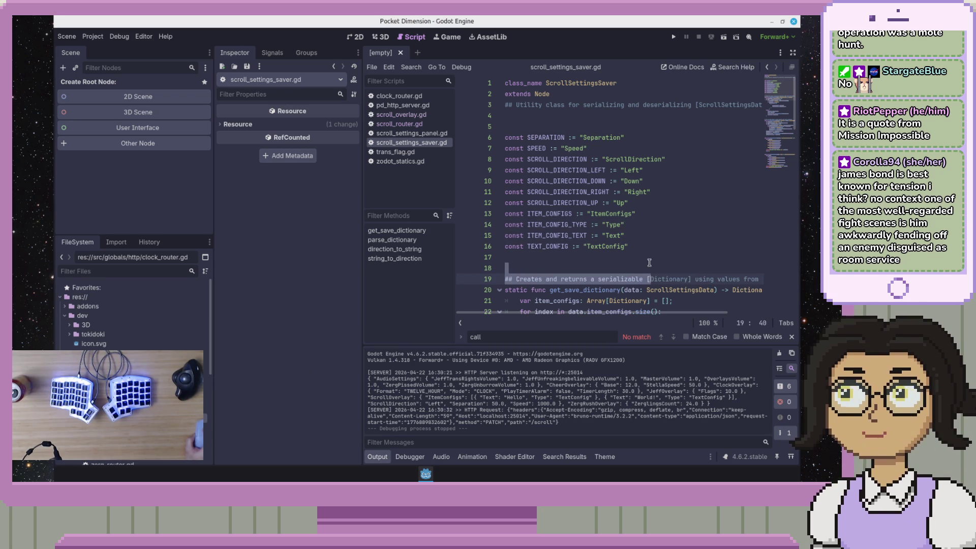
left_click(602, 257)
key("Up")
key("Up")
key("Up")
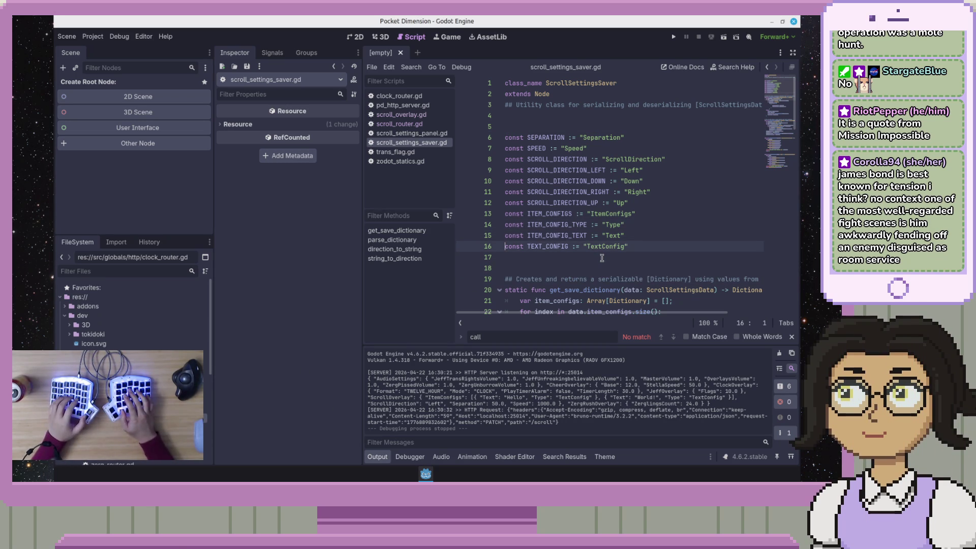
key("Up")
key("Up")
key("Up")
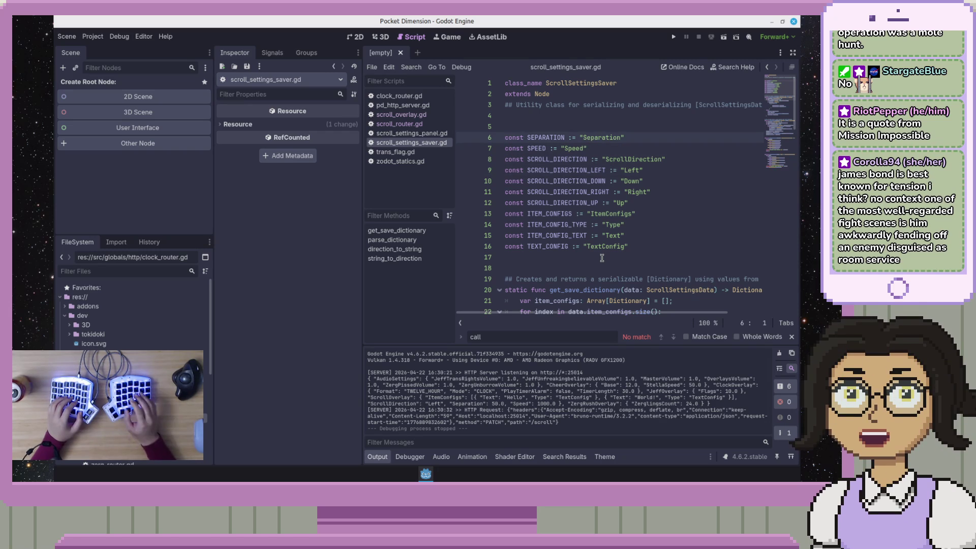
key("Down")
key("Down")
key("Down")
key("Down")
key("Down")
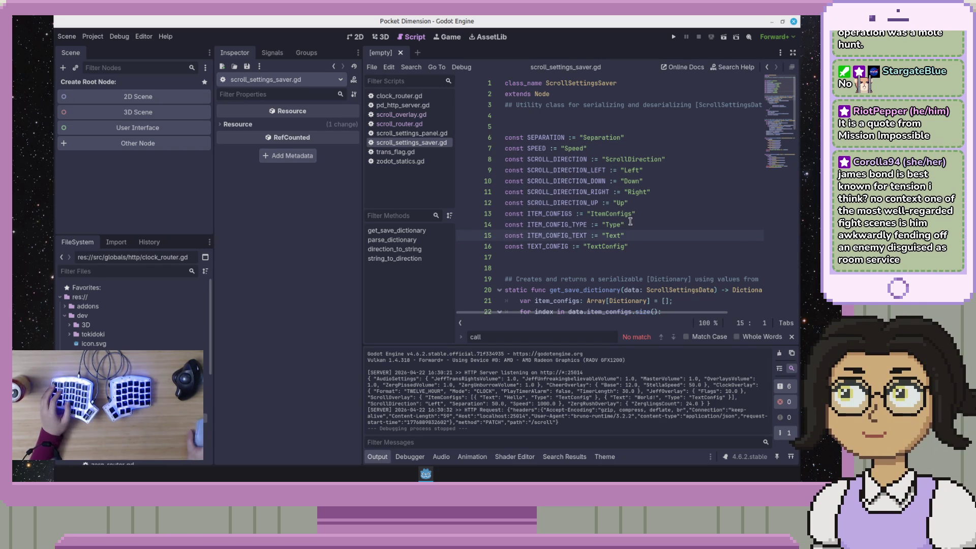
left_click(628, 214)
left_click(695, 203)
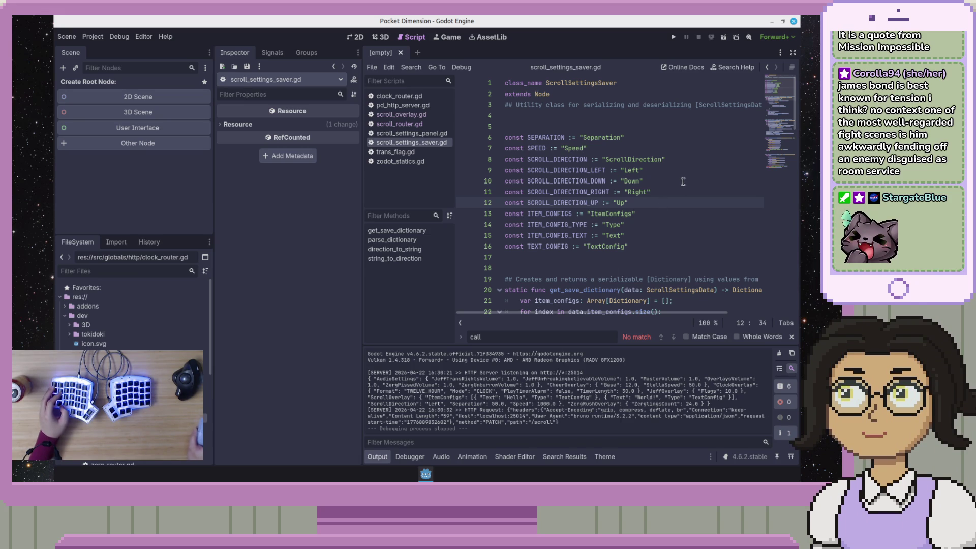
left_click(684, 181)
left_click(697, 203)
left_click(703, 224)
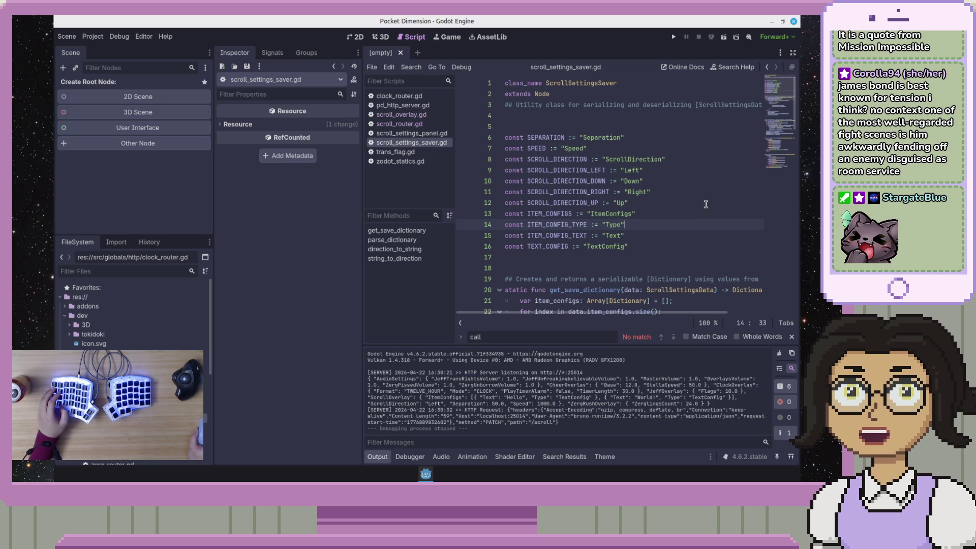
left_click(705, 203)
left_click(706, 217)
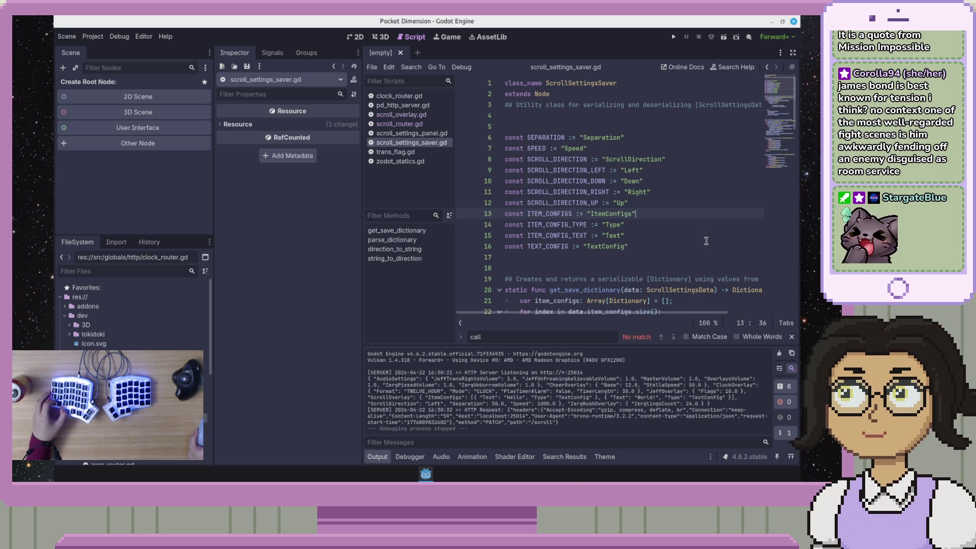
left_click(681, 258)
- Scroll past get_save_dictionary to string_to_direction and its Direction.LEFT fallback line
scroll(646, 285, "down", 4)
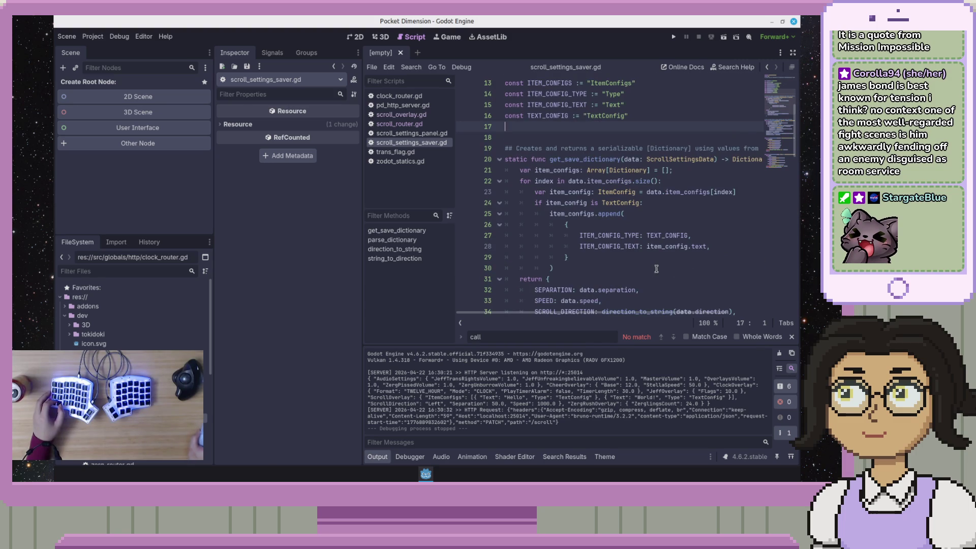
left_click(656, 268)
scroll(660, 267, "down", 10)
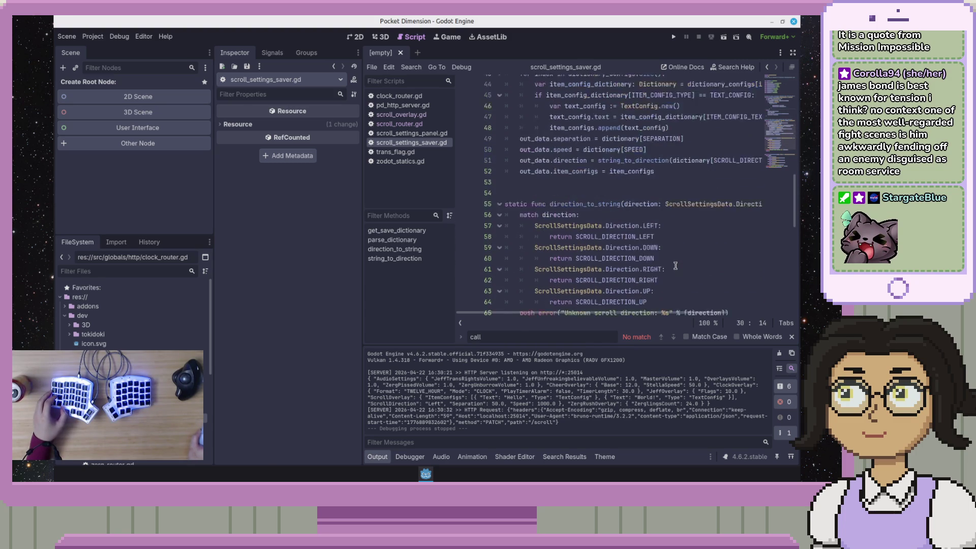
scroll(675, 266, "down", 4)
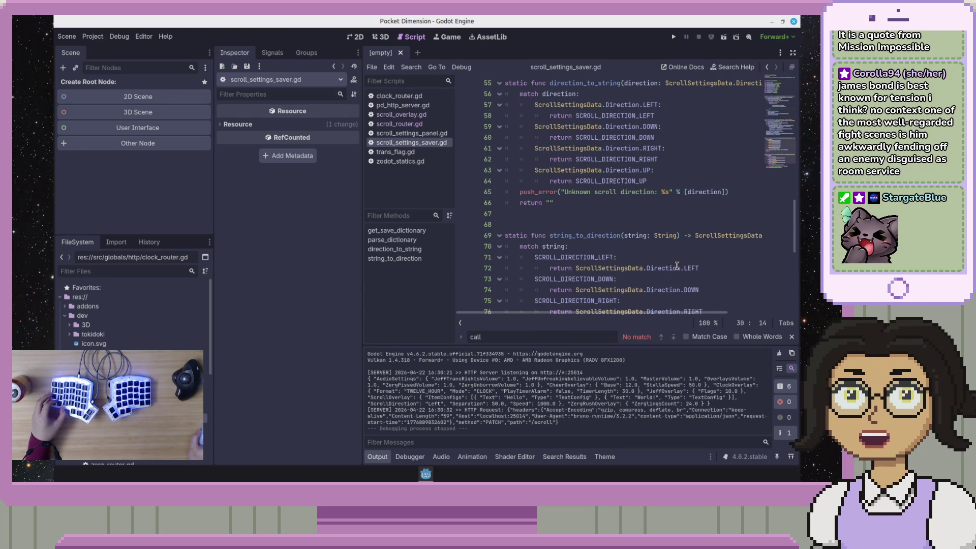
left_click(677, 266)
scroll(701, 274, "down", 3)
left_click(732, 283)
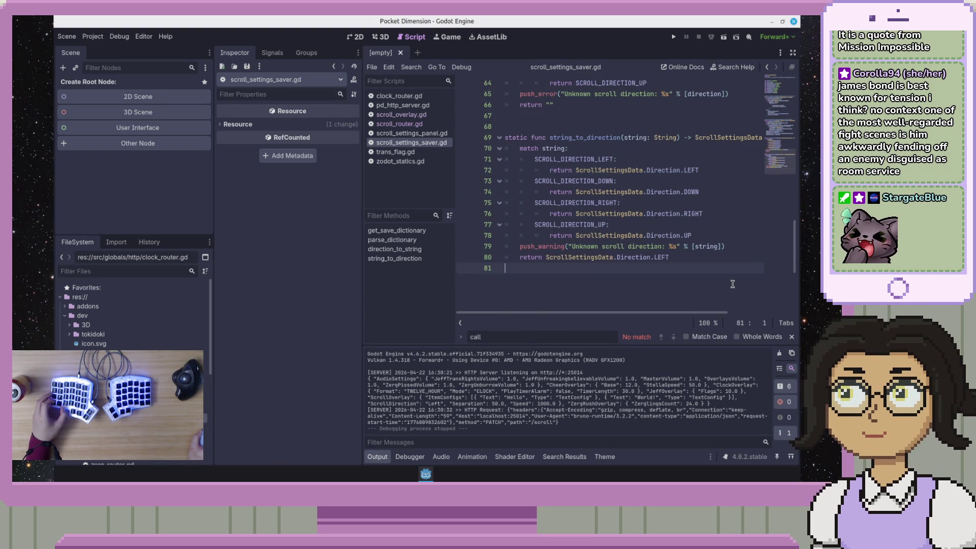
scroll(675, 255, "down", 2)
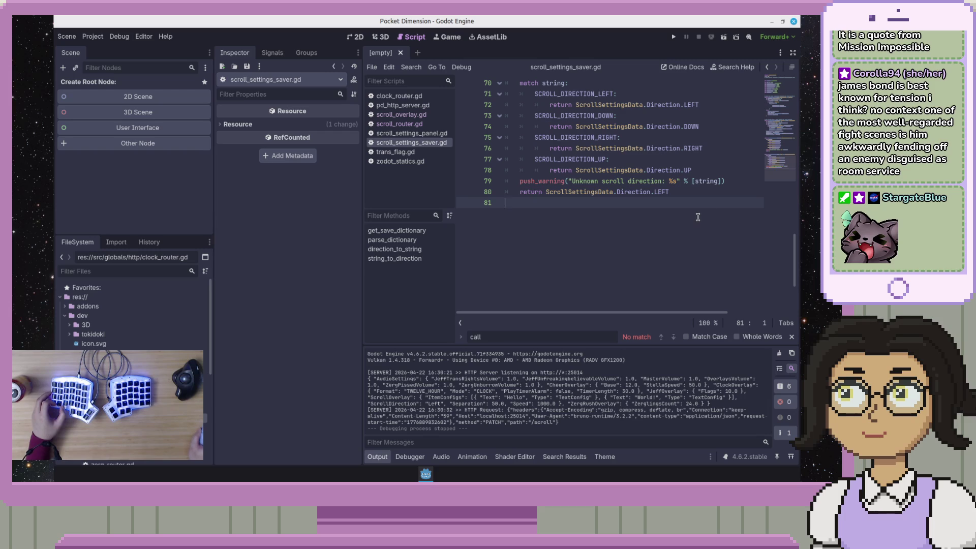
left_click(776, 150)
mouse_move(782, 160)
left_mouse_down()
mouse_move(786, 150)
mouse_move(783, 184)
left_mouse_up()
left_click(628, 173)
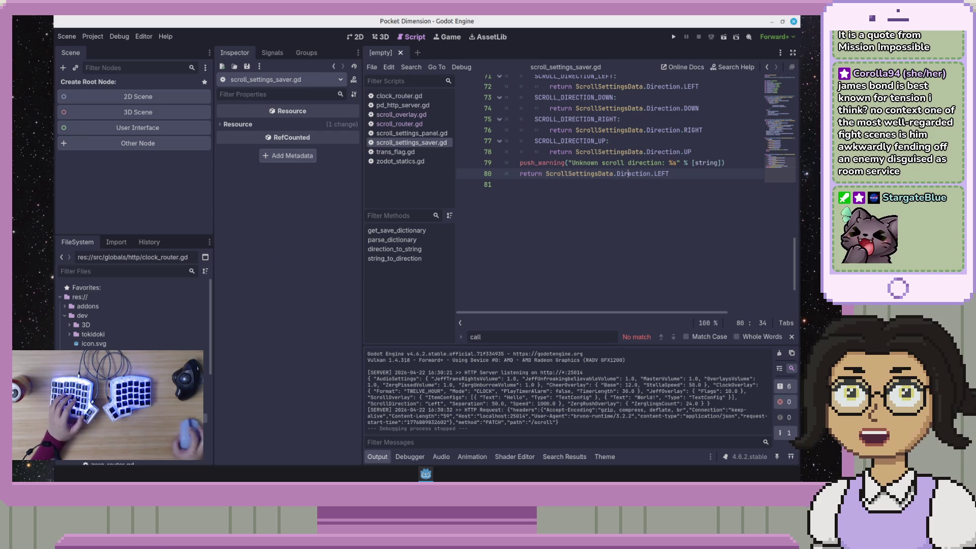
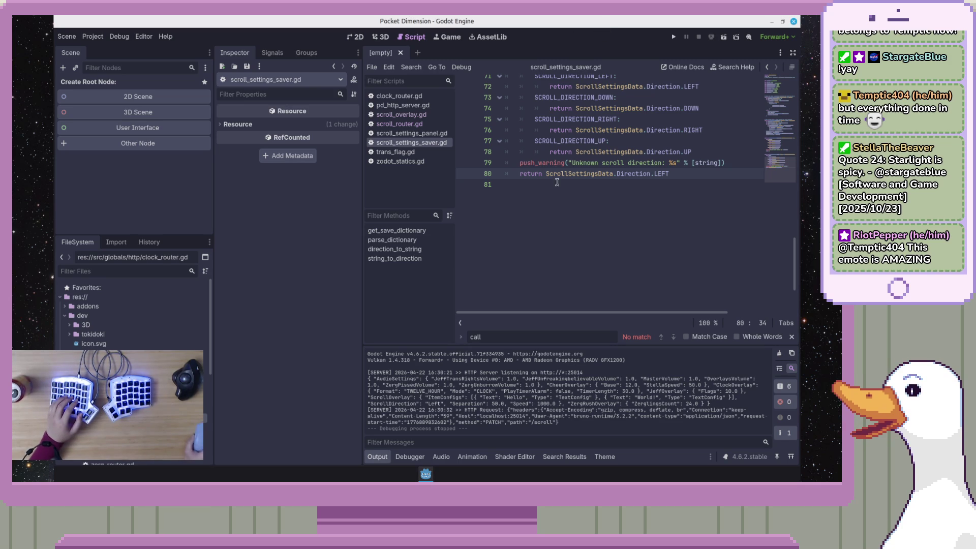
- Reread the direction_to_string and string_to_direction functions in scroll_settings_saver.gd
scroll(558, 182, "up", 10)
left_click_drag(598, 184, 599, 174)
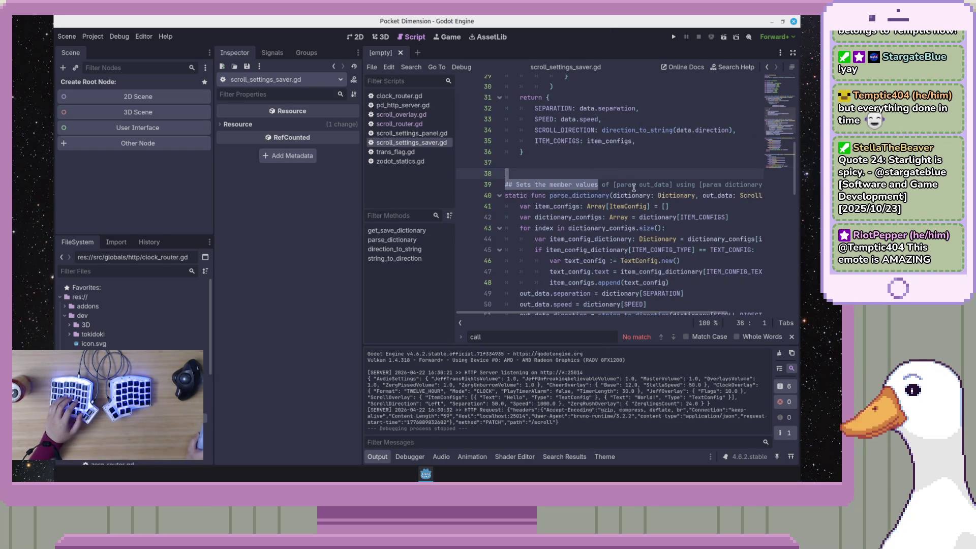
key("Up")
key("Up")
key("End")
scroll(633, 188, "up", 3)
scroll(677, 214, "down", 10)
left_click(676, 197)
key("Up")
key("Up")
key("Up")
key("End")
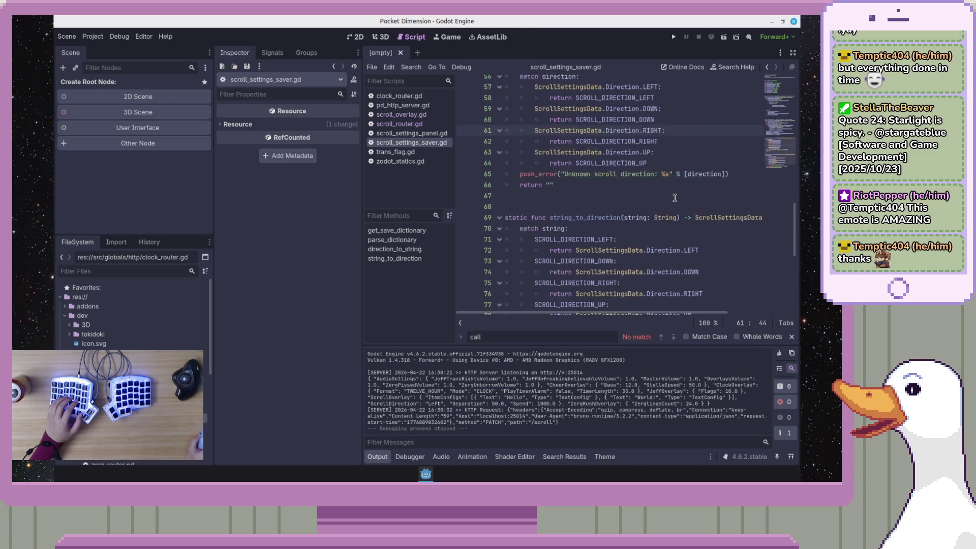
scroll(675, 198, "down", 1)
left_click(727, 211)
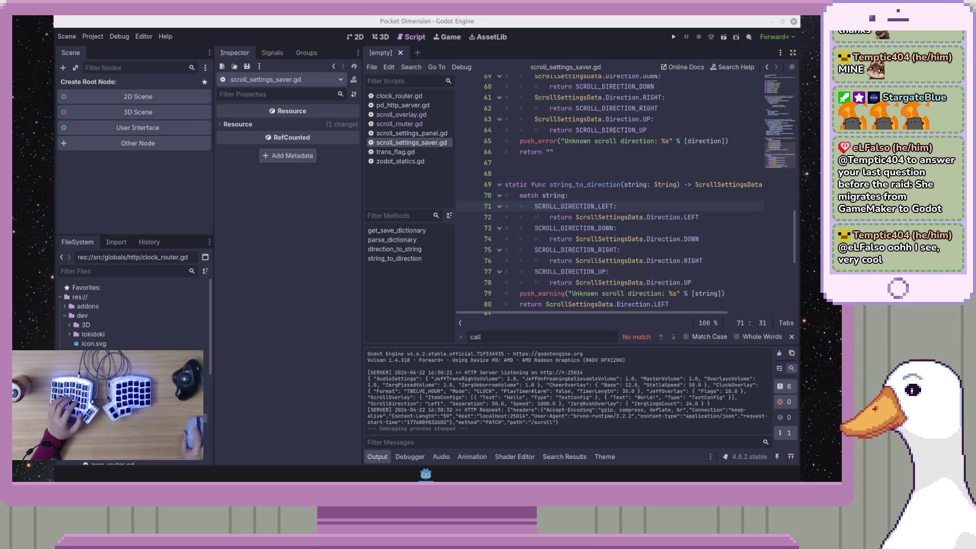
left_click(608, 196)
- Narrow the left docks and script list panel slightly to widen the script editor
left_click_drag(215, 178, 208, 180)
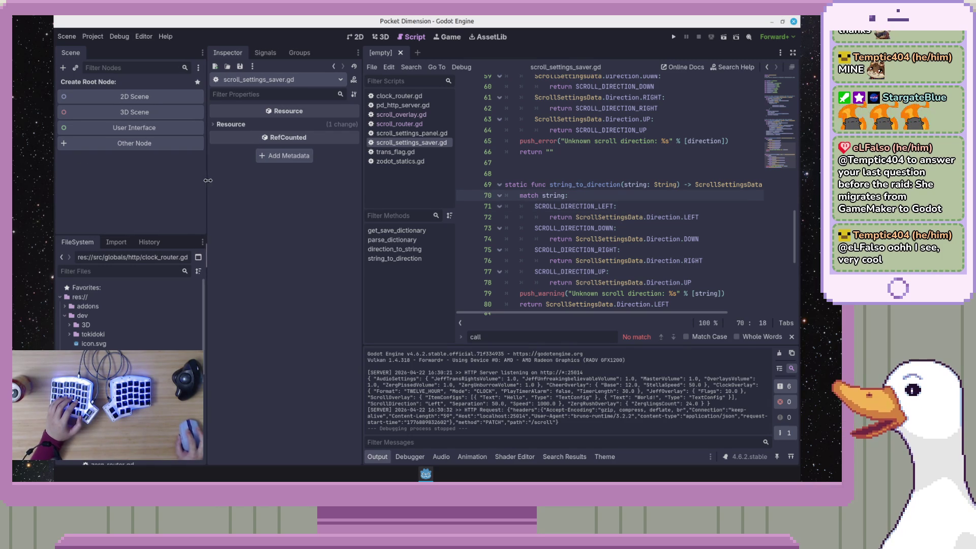
left_click_drag(363, 193, 354, 193)
left_click(642, 214)
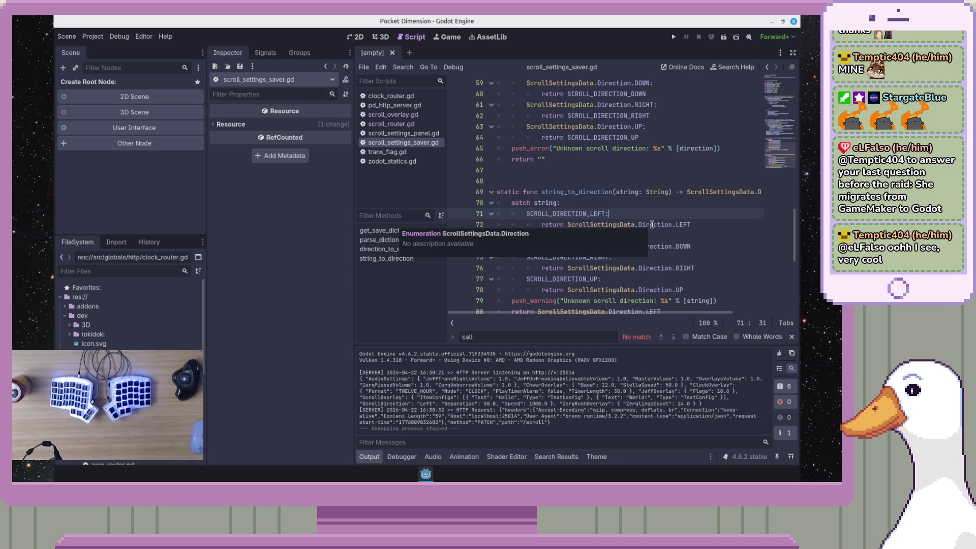
left_click(731, 151)
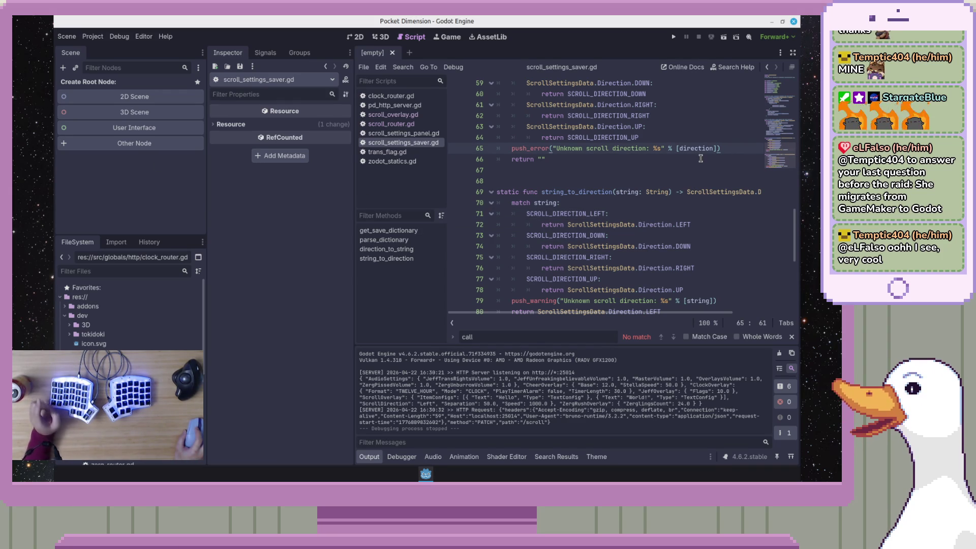
left_click(700, 159)
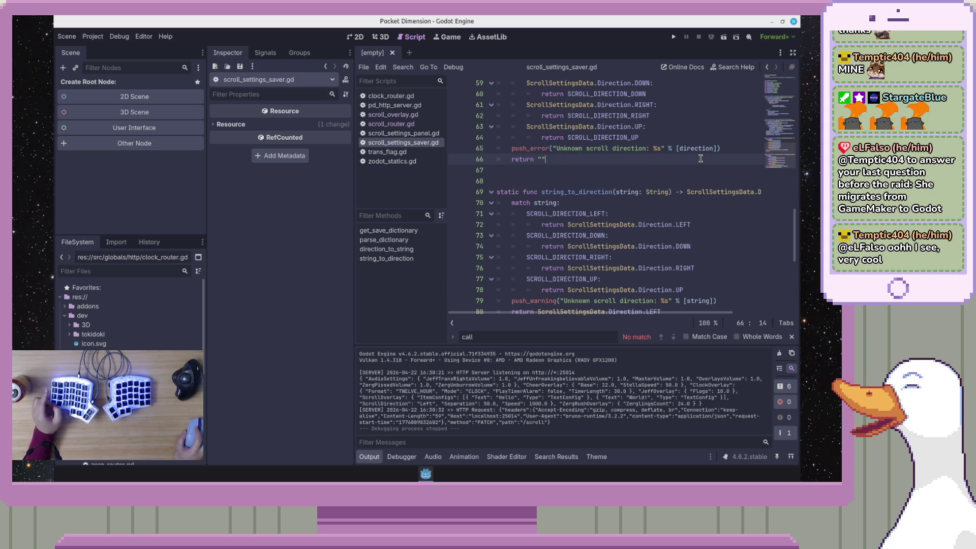
- Review parse_dictionary around line 44, then bring up the GitHub compare page
scroll(653, 249, "up", 15)
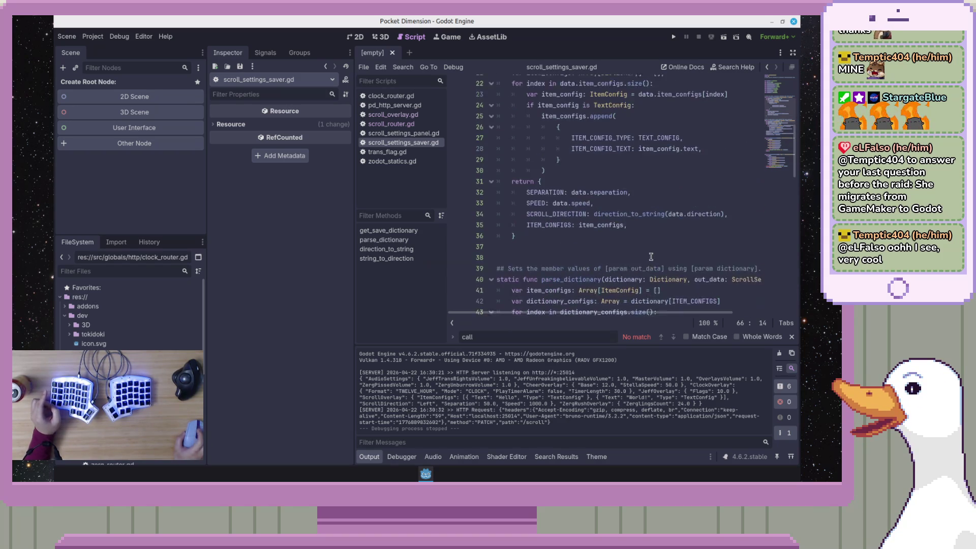
left_click_drag(497, 115, 618, 170)
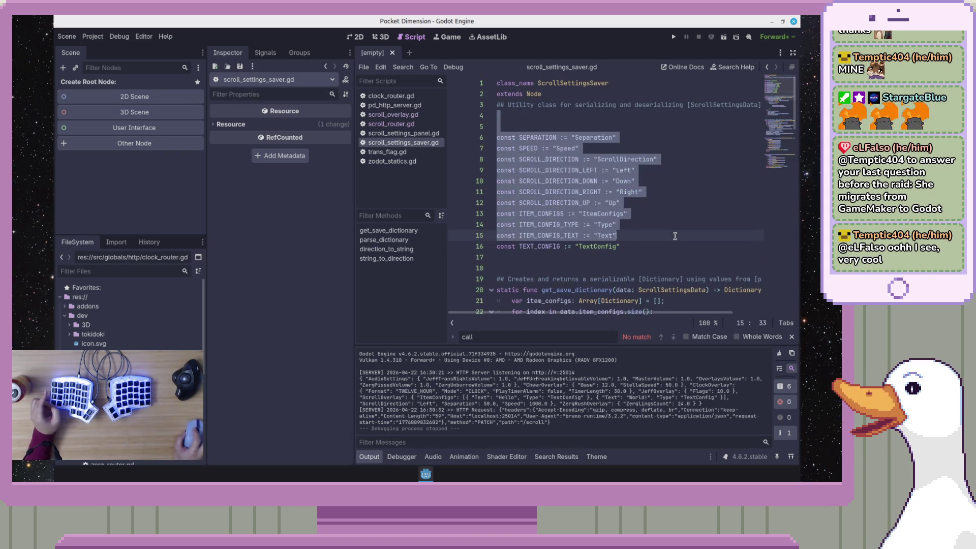
scroll(681, 239, "down", 1)
scroll(753, 146, "down", 8)
left_click(657, 147)
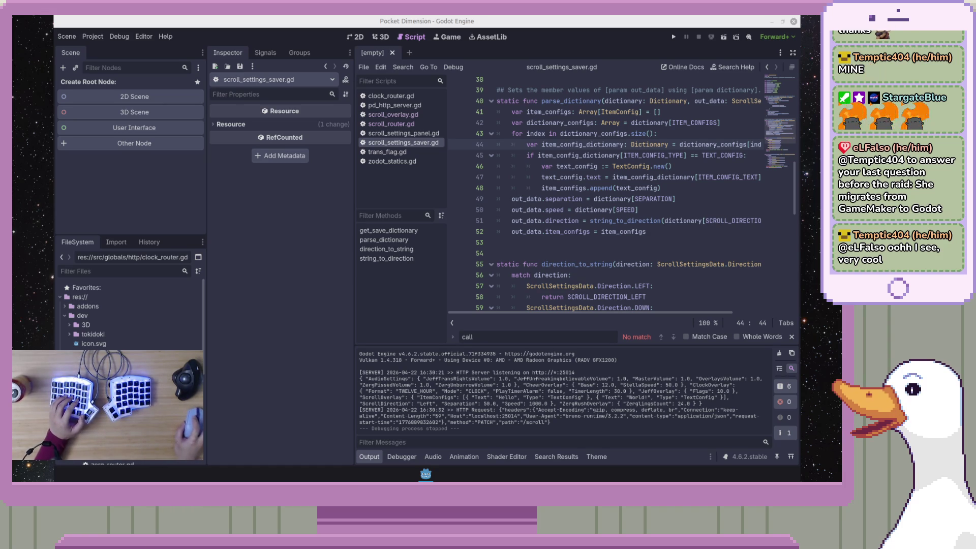
key("alt+Tab")
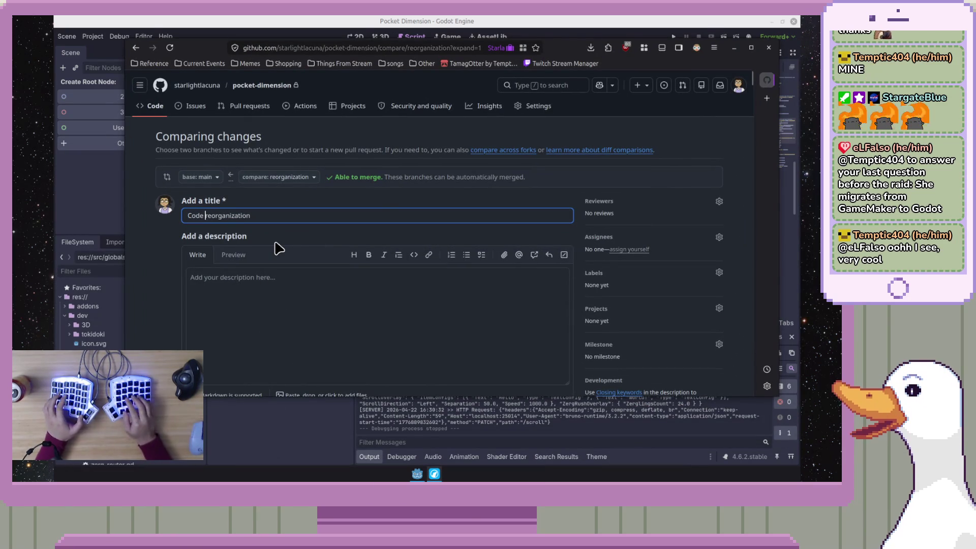
- Write a '# Summary' explaining that files are now grouped in folders by feature
key("Tab")
key("Tab")
key("Tab")
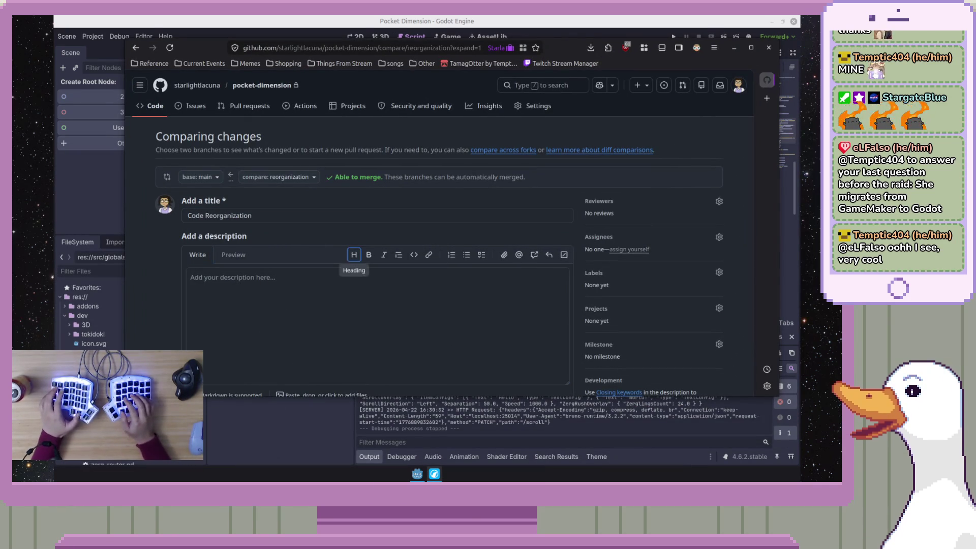
type("# Summary")
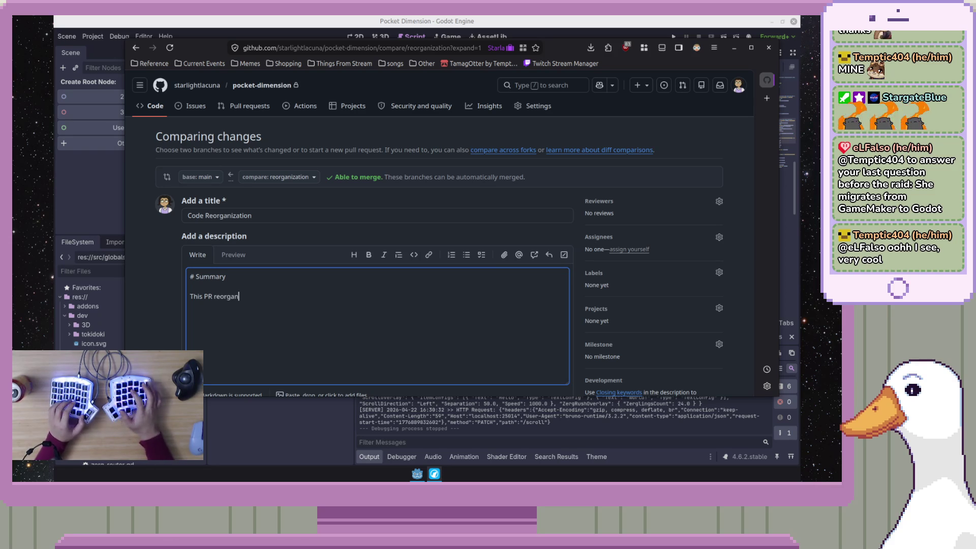
type("lder stru")
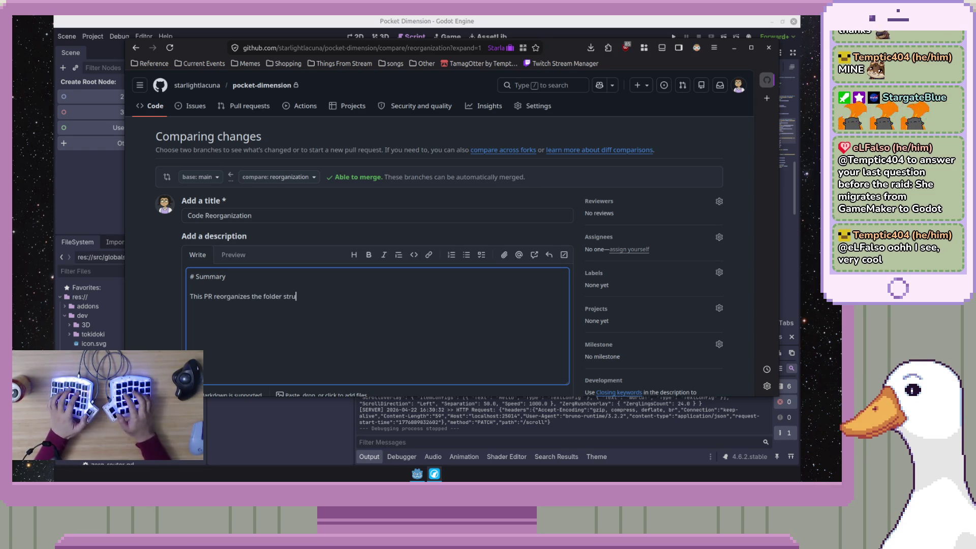
type("cture of th")
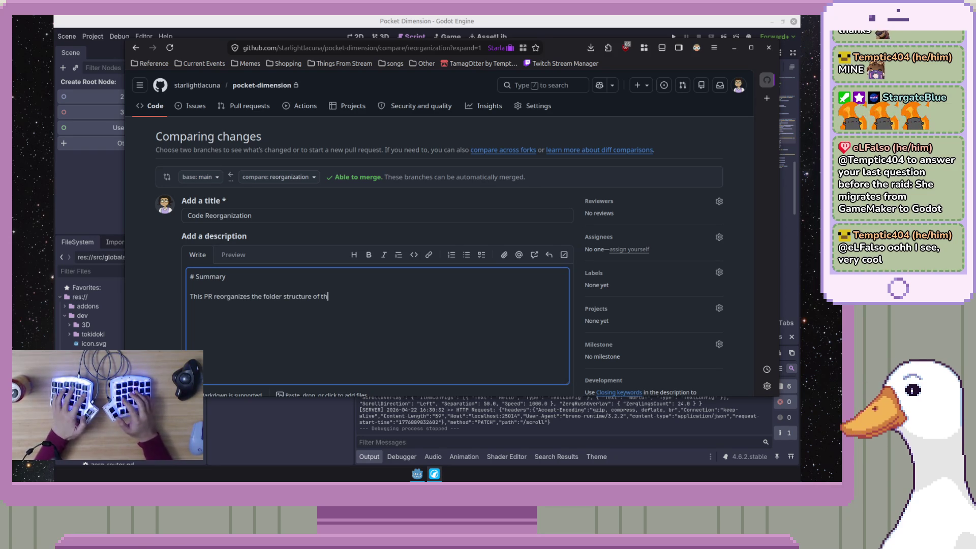
key("BackSpace")
key("BackSpace")
type(". All files relat")
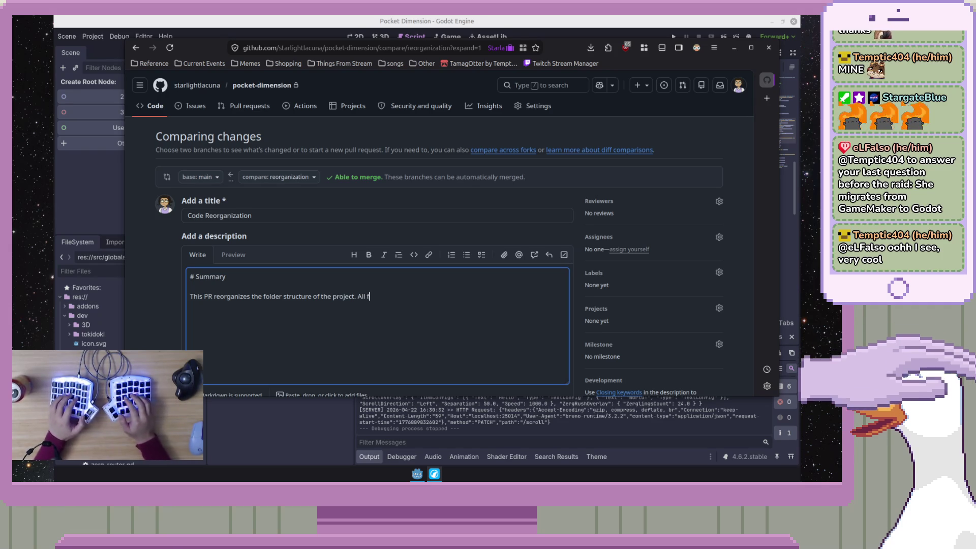
type("ed to the same featu")
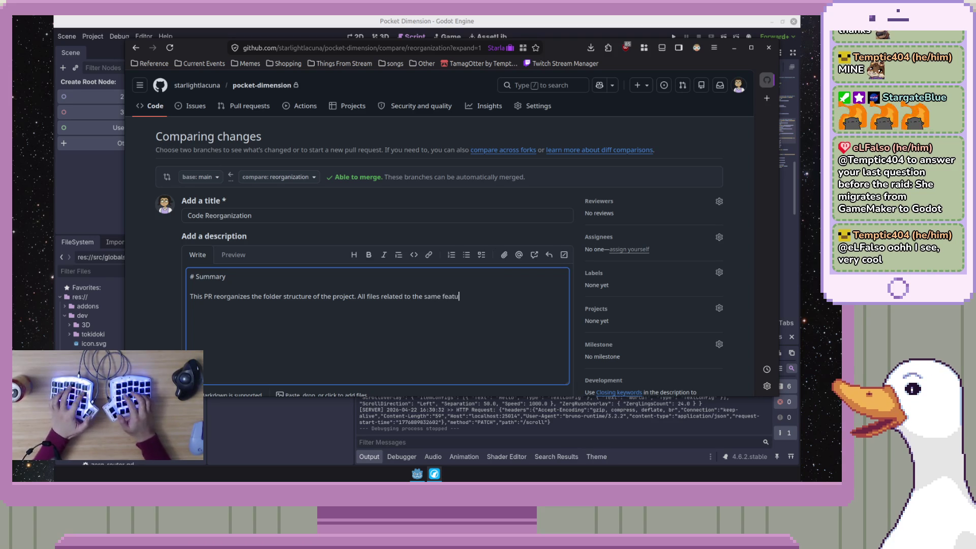
type("re should no")
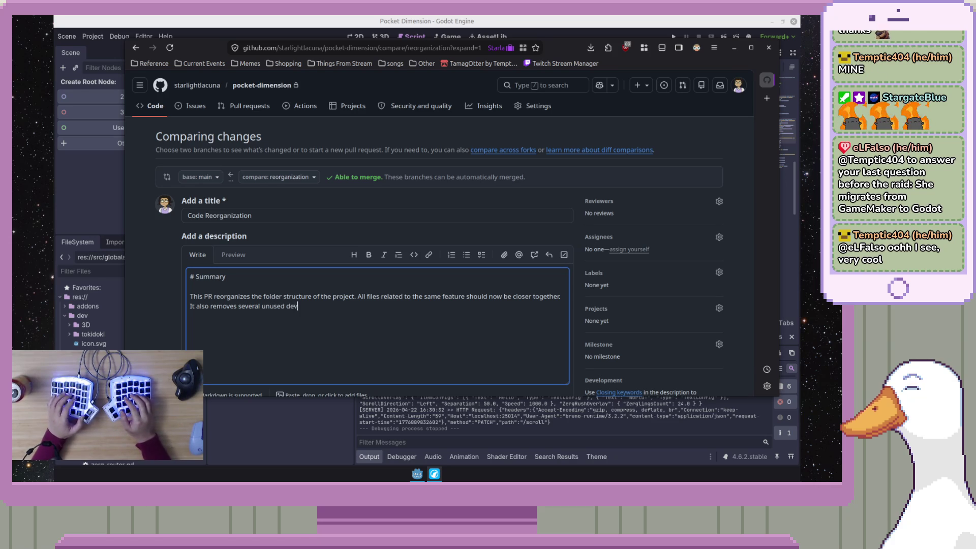
type("ent ")
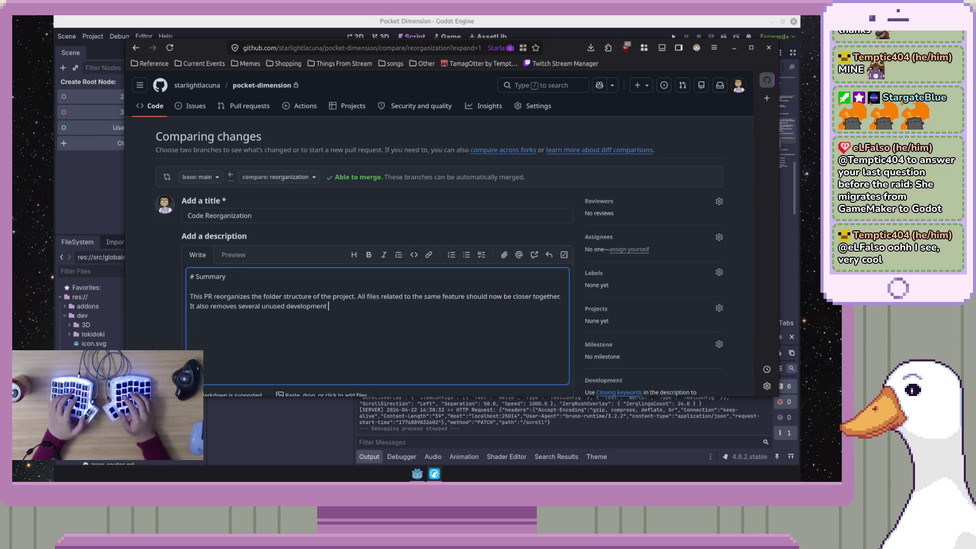
type("fules")
key("BackSpace")
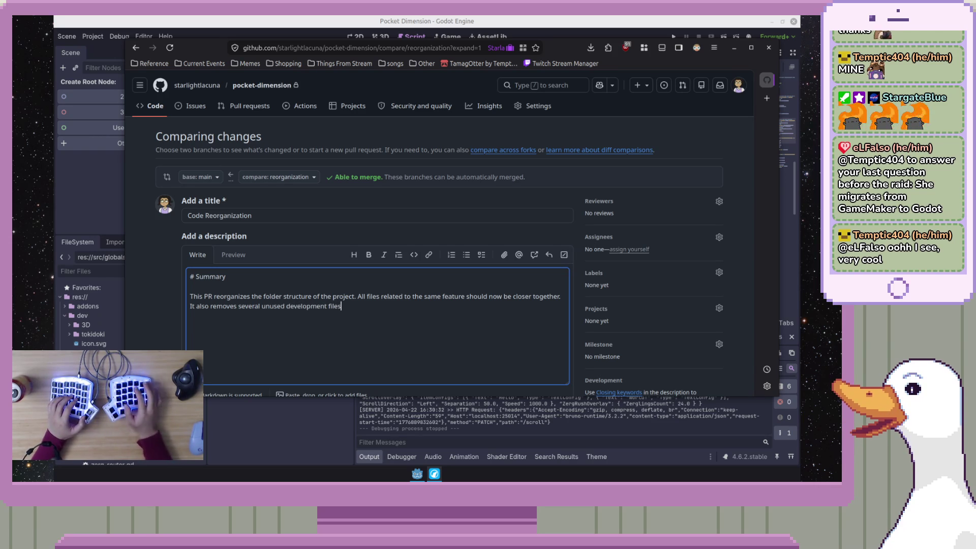
- Finish the description: unused development files removed and code left from the GDScript migration rewritten
type(".")
key("BackSpace")
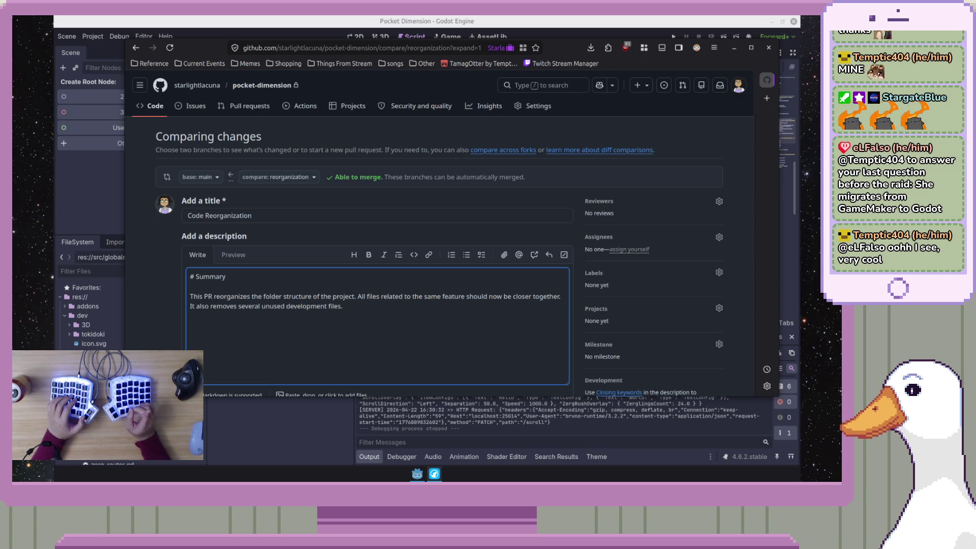
key("BackSpace")
type("d")
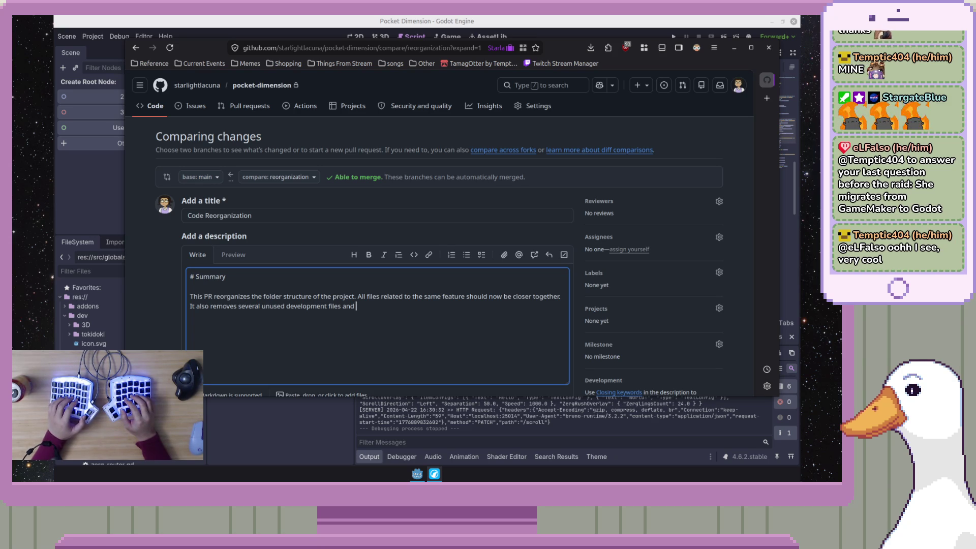
type("xes some f")
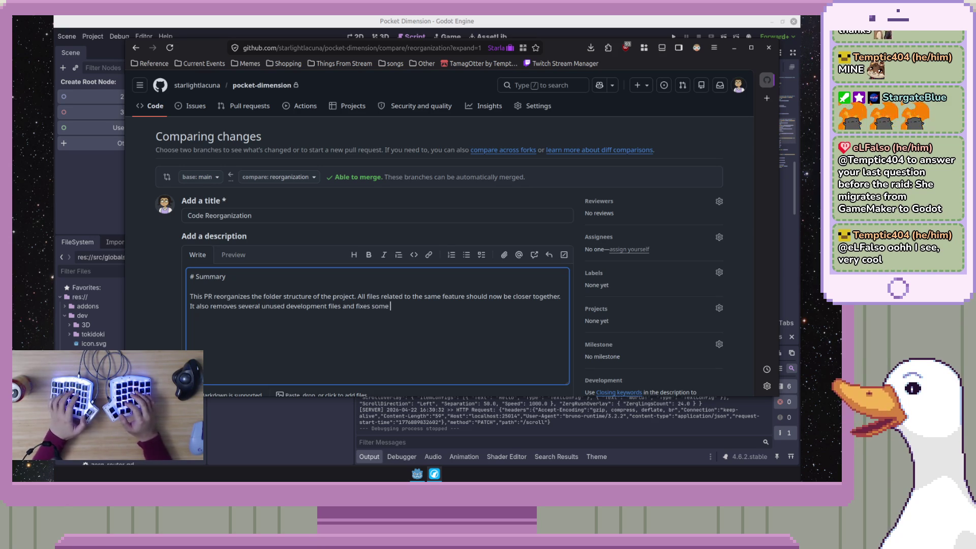
key("BackSpace")
key("BackSpace")
key("BackSpace")
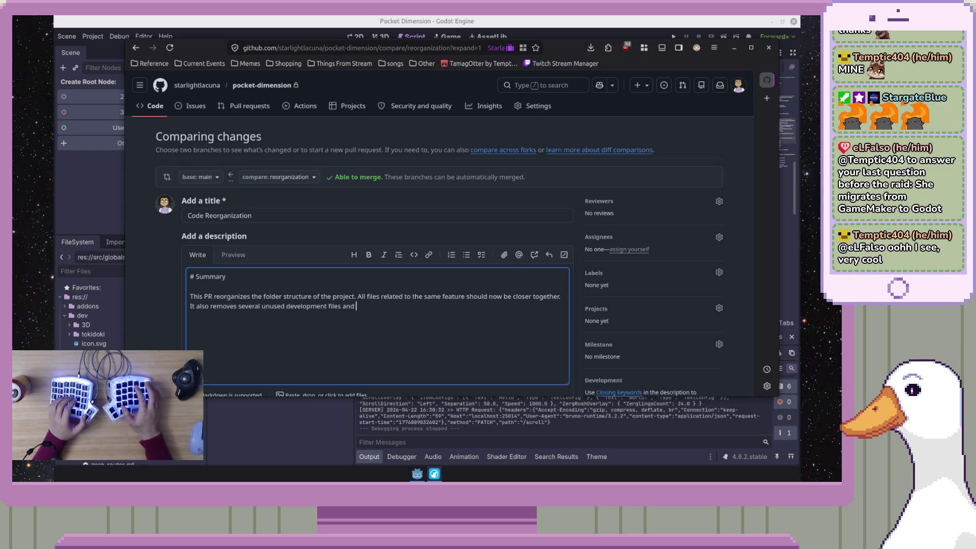
type("reqwrites some com")
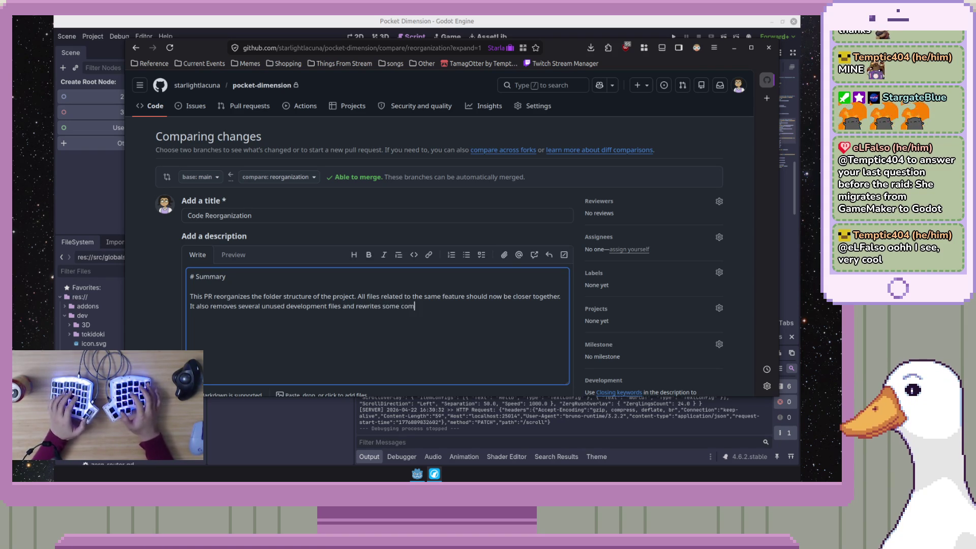
key("BackSpace")
type("de that was")
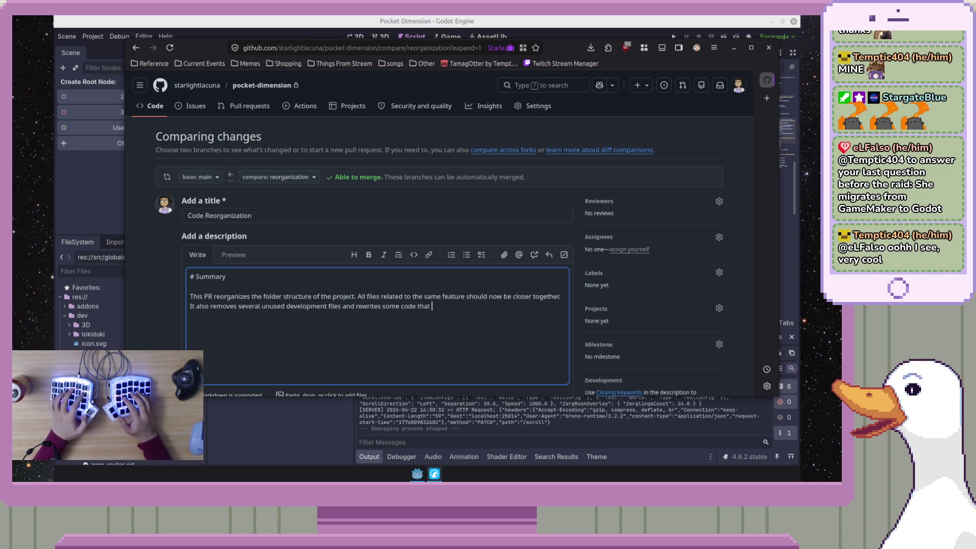
type(" left behi")
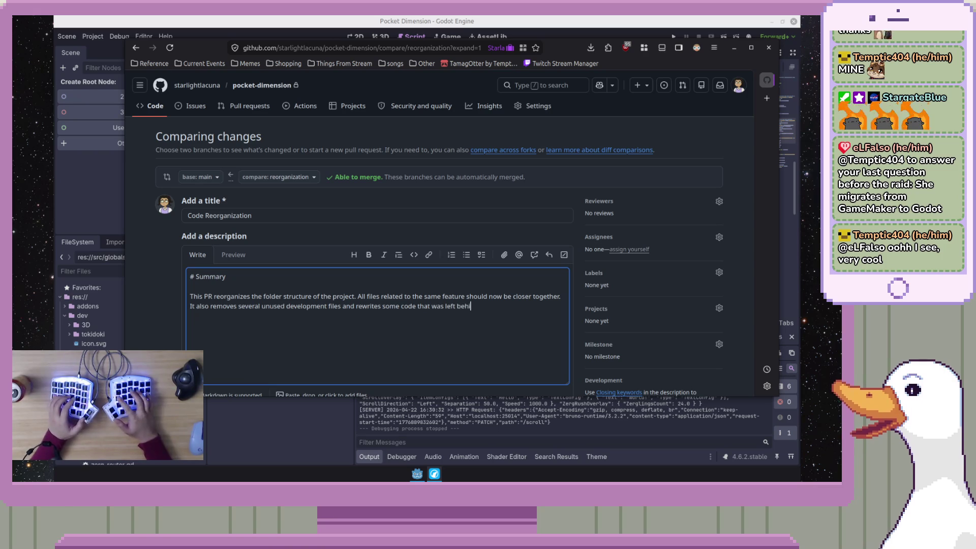
type("nd during the ")
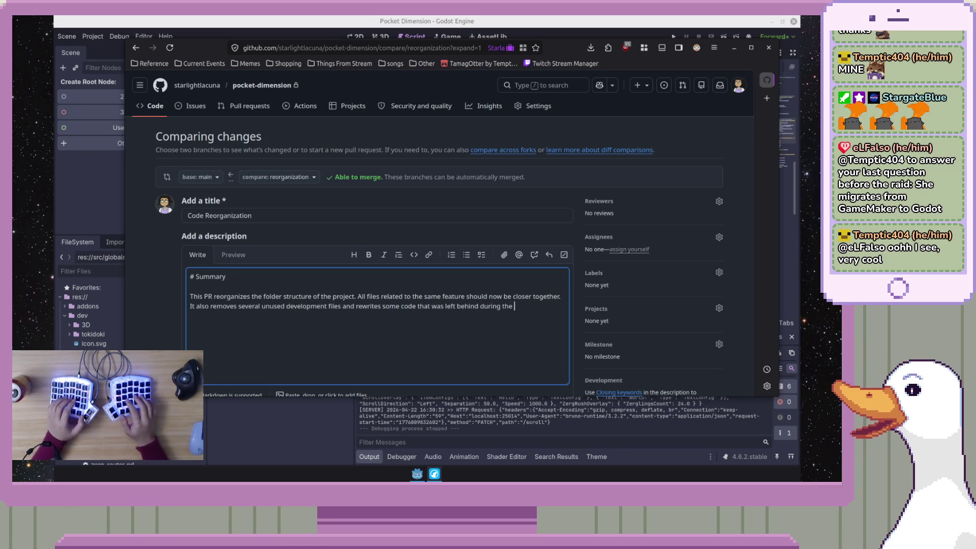
type("GDScript ")
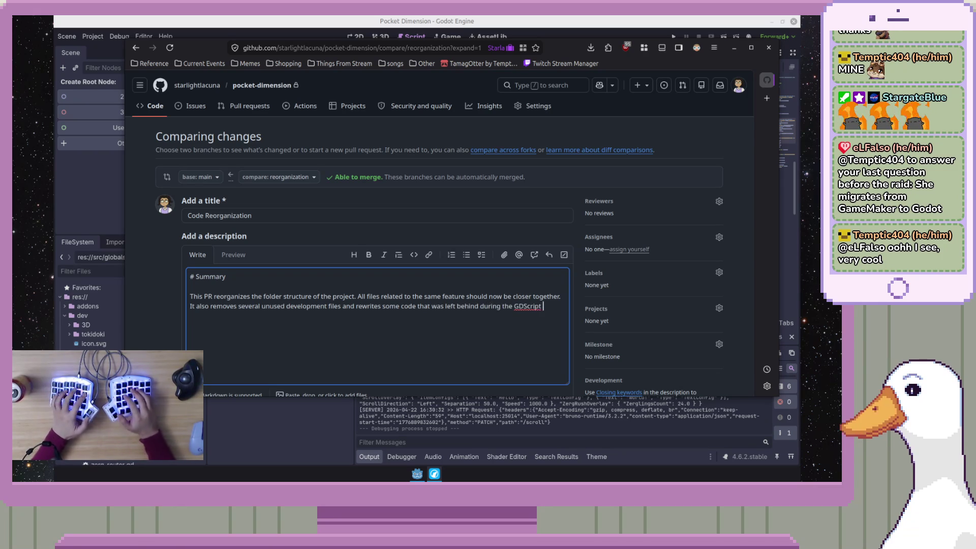
type("migration.")
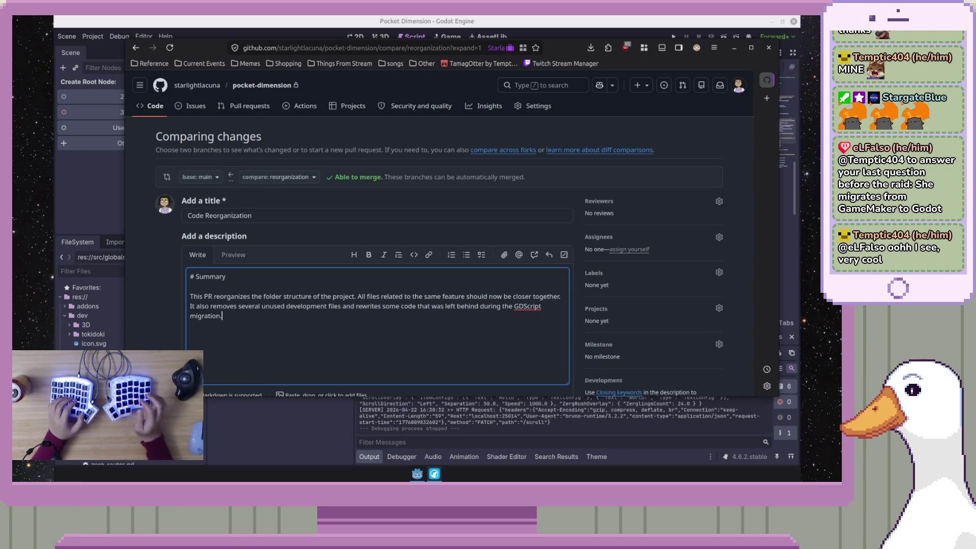
scroll(501, 321, "down", 8)
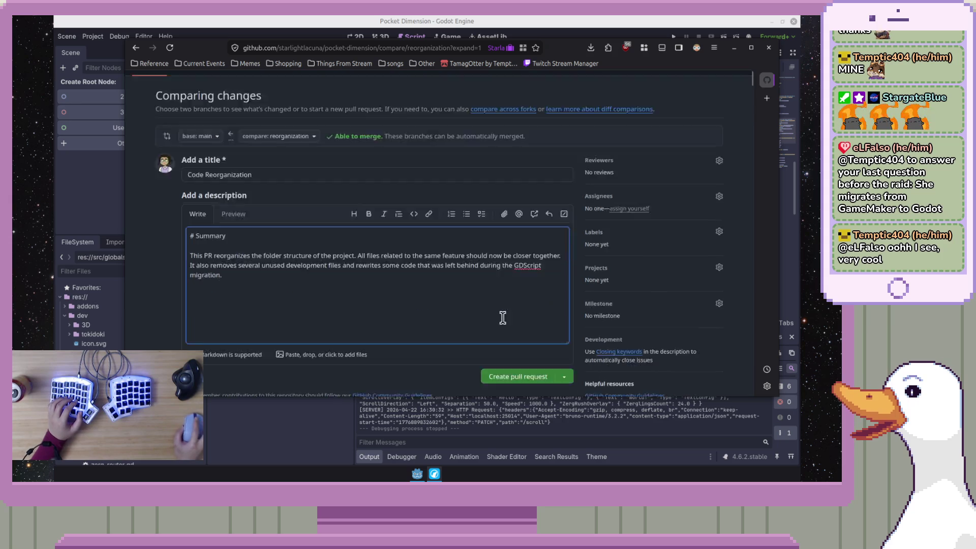
scroll(498, 325, "up", 5)
- Create pull request #28 'Code Reorganization' and check it has no conflicts with main
left_click(518, 293)
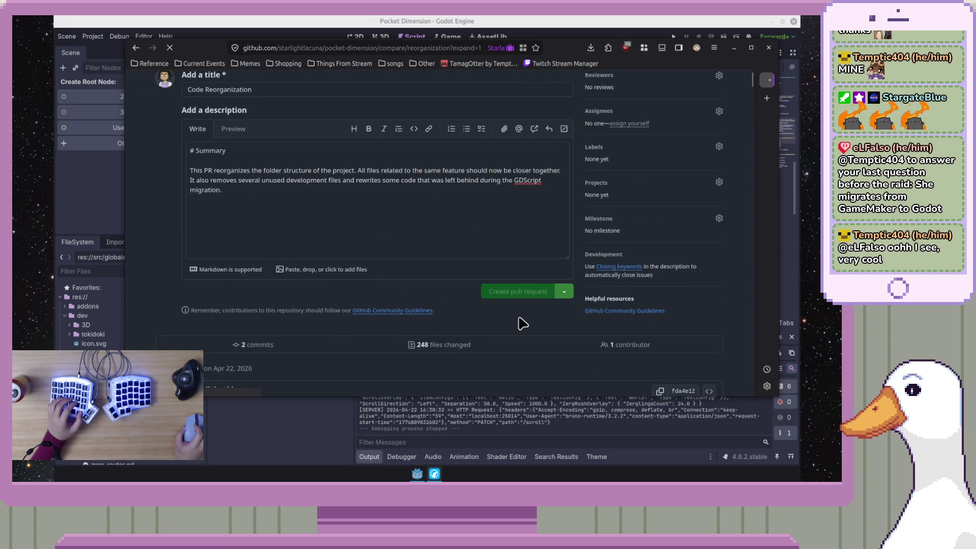
scroll(496, 324, "down", 10)
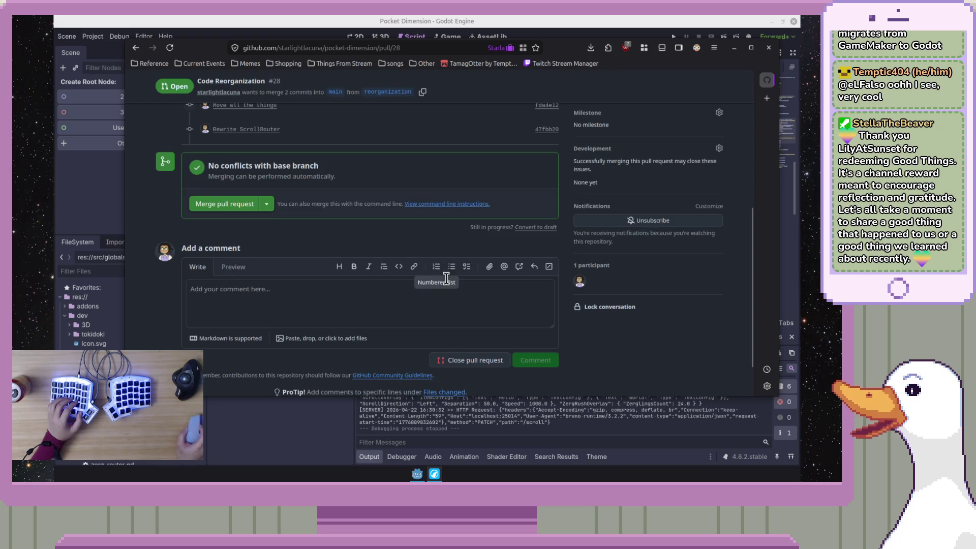
scroll(468, 310, "up", 5)
scroll(437, 330, "down", 5)
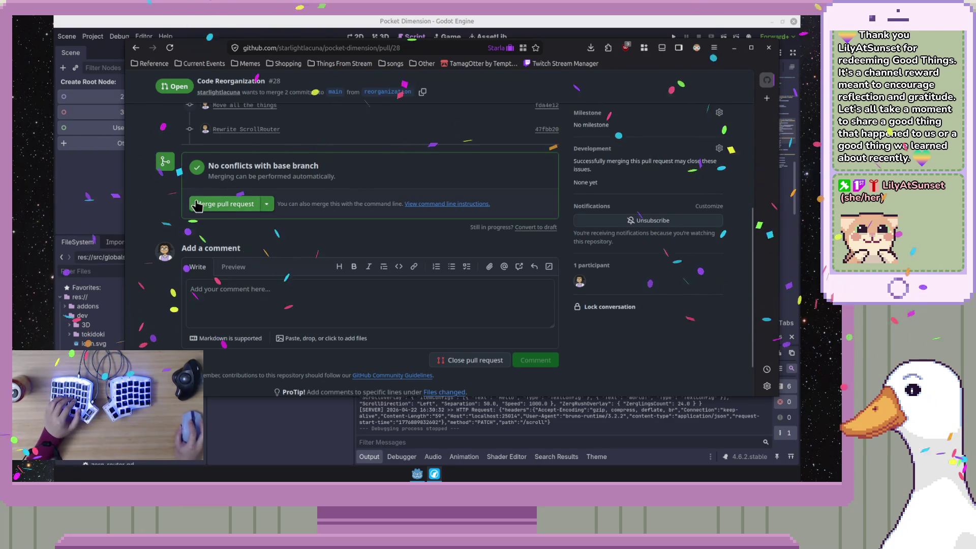
left_click_drag(471, 227, 513, 227)
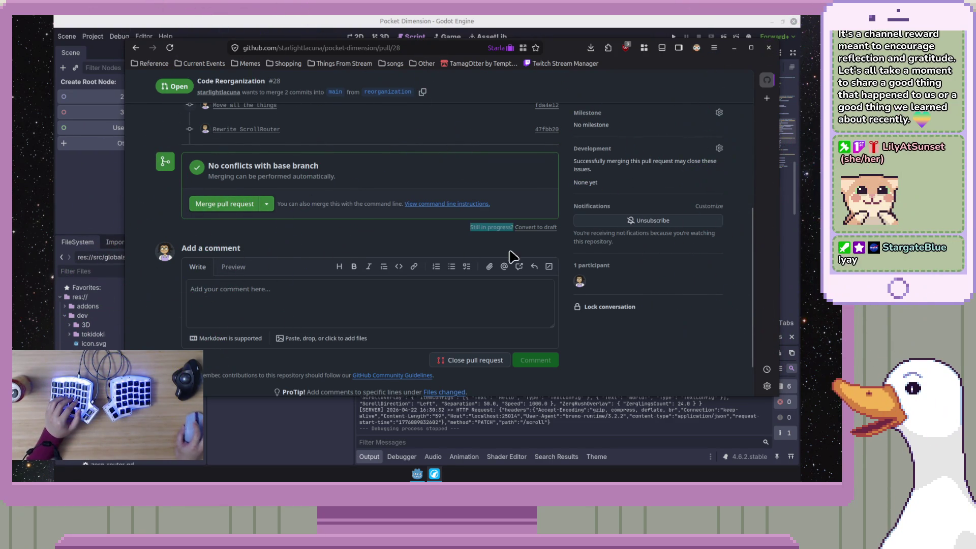
left_click(328, 229)
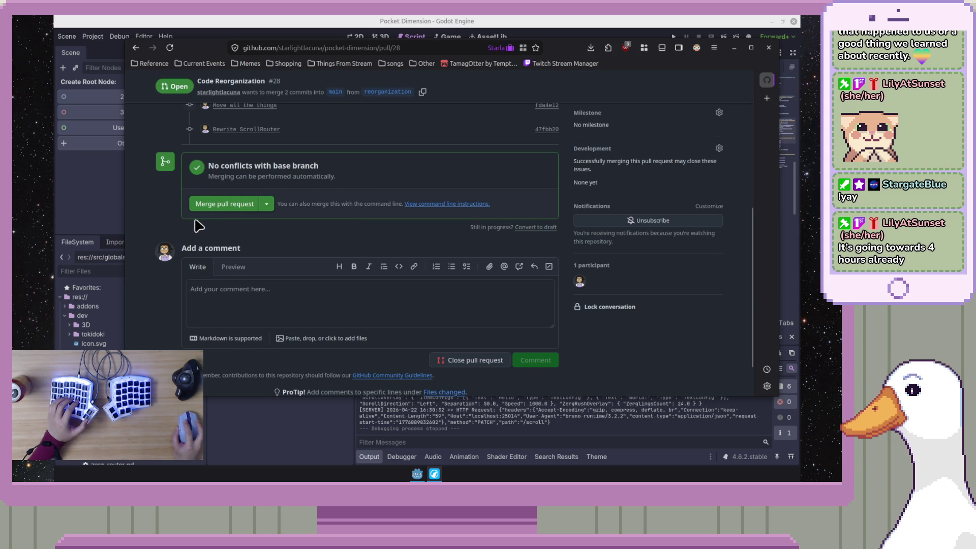
- Merge and confirm PR #28 into main, delete the reorganization branch, and close the browser
left_click(214, 205)
left_click(216, 315)
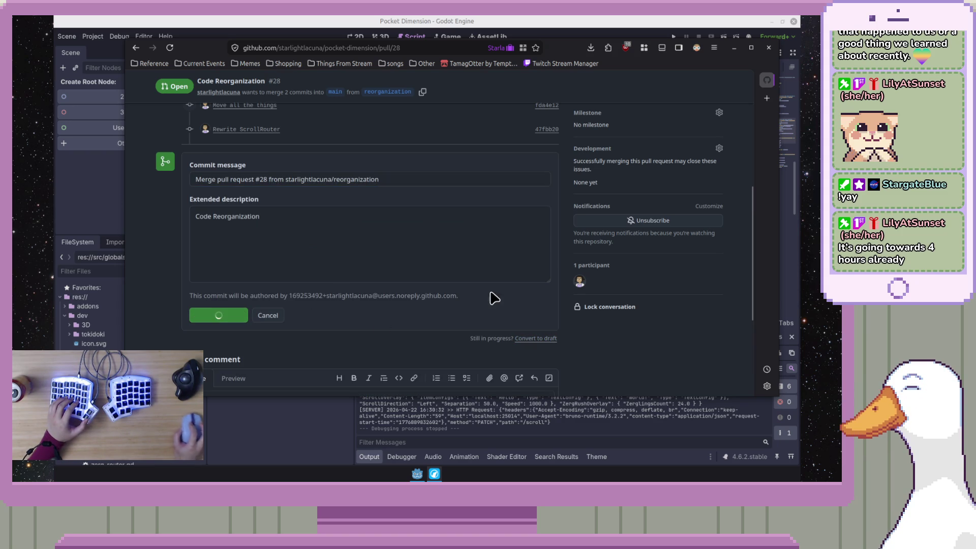
left_click(474, 241)
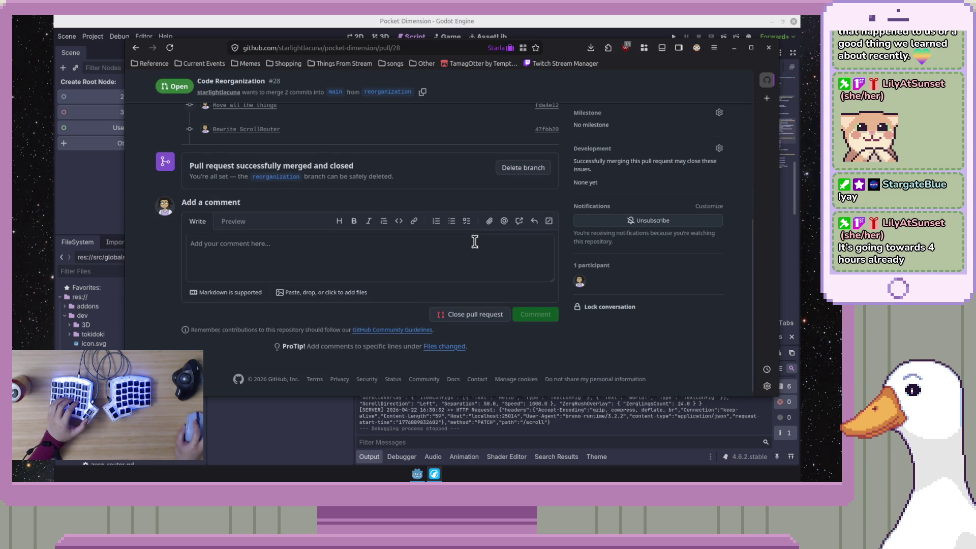
left_click(531, 170)
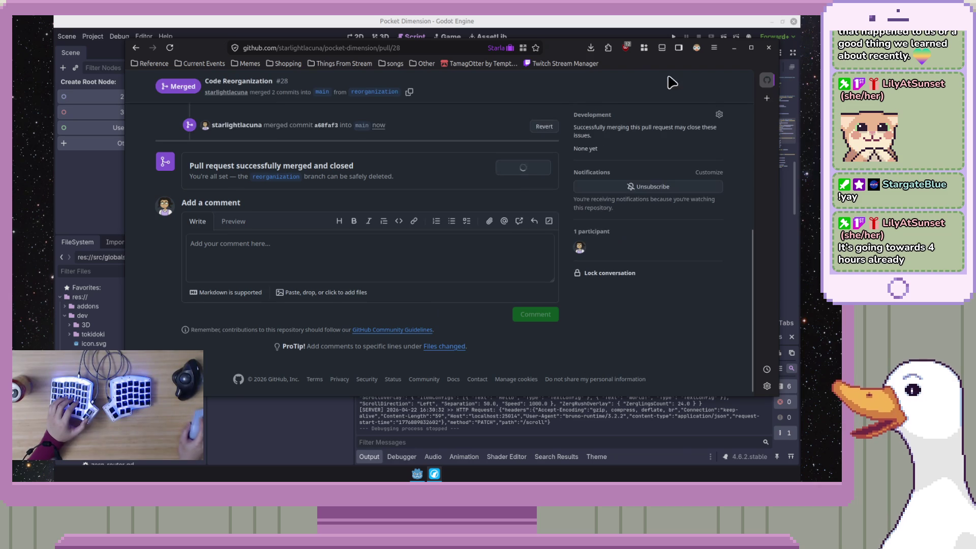
key("ctrl+w")
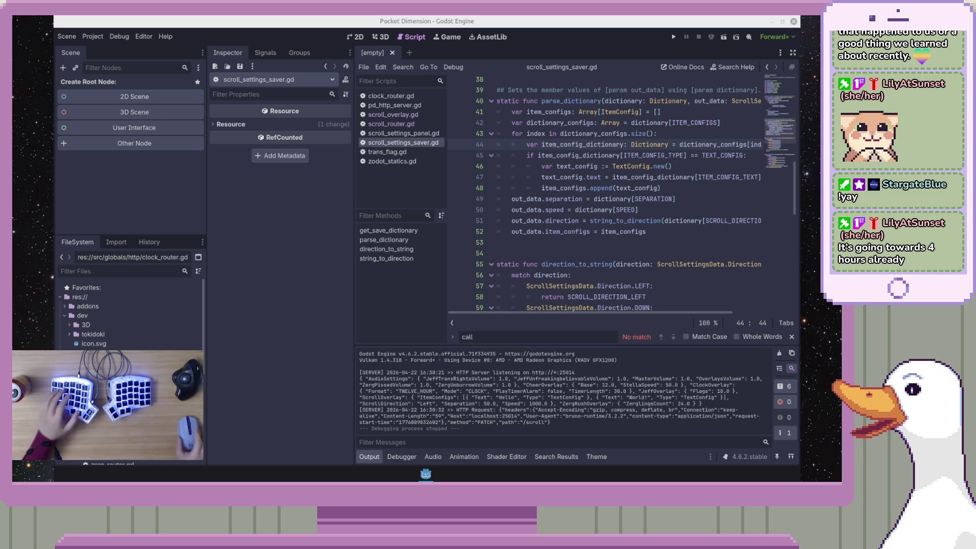
- Review lines 43–76 of scroll_settings_saver.gd and close the find bar
left_click(481, 133)
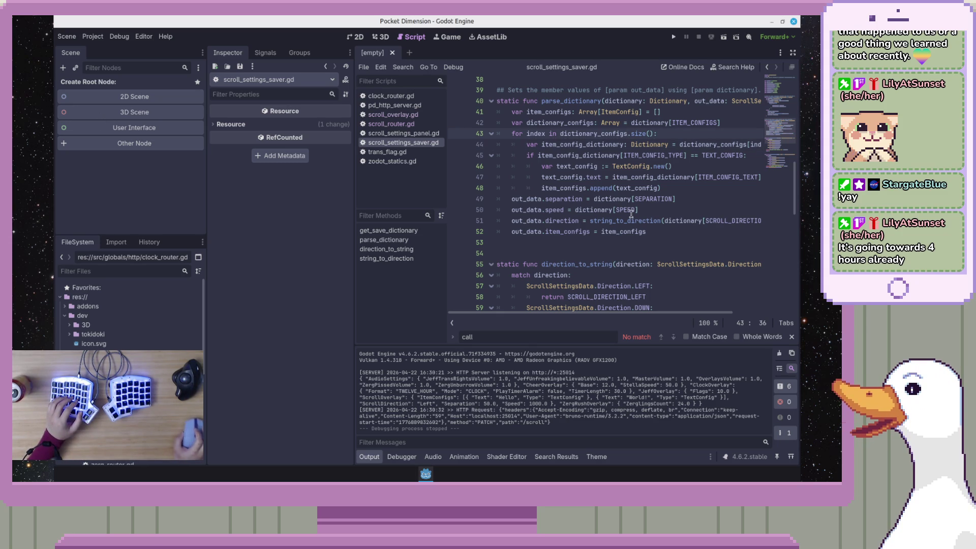
scroll(781, 162, "down", 4)
scroll(782, 162, "down", 2)
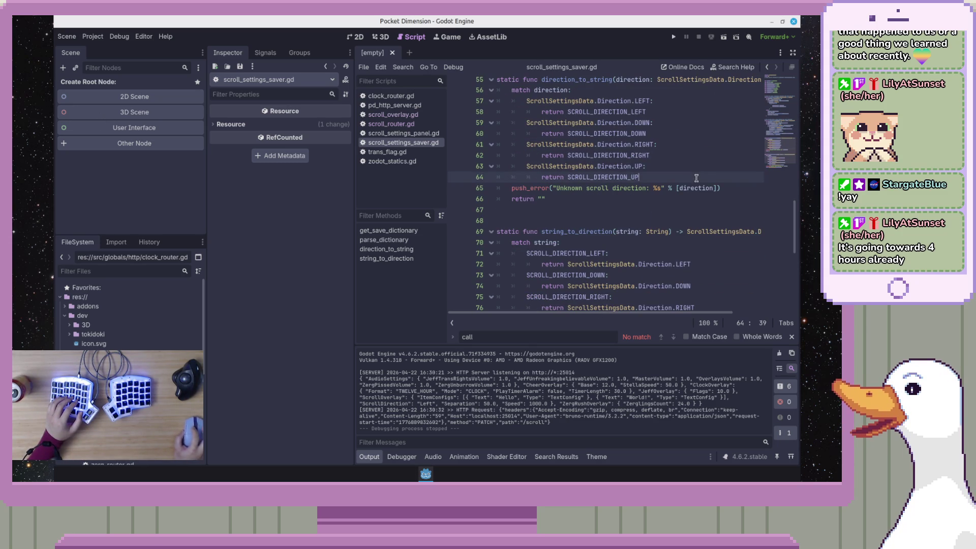
left_click(704, 165)
scroll(704, 164, "down", 3)
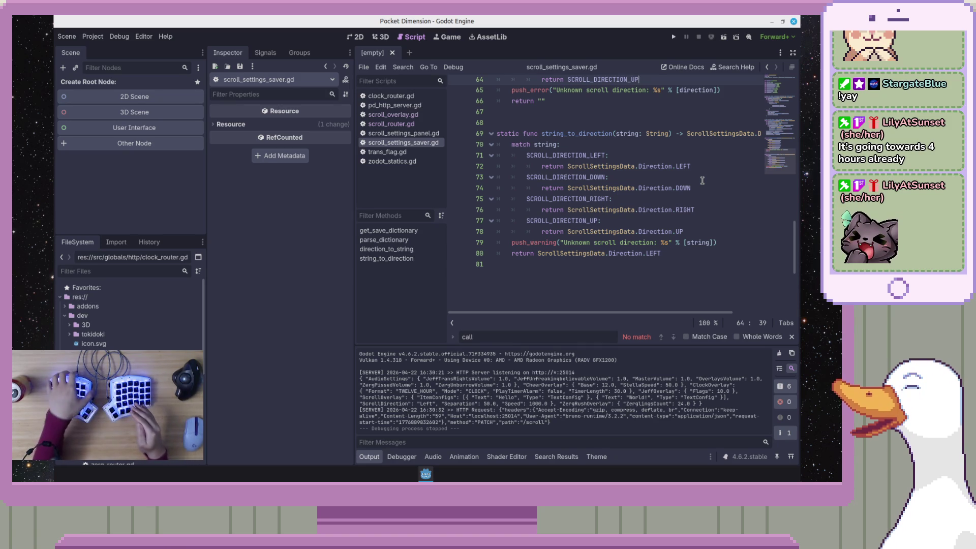
key("Escape")
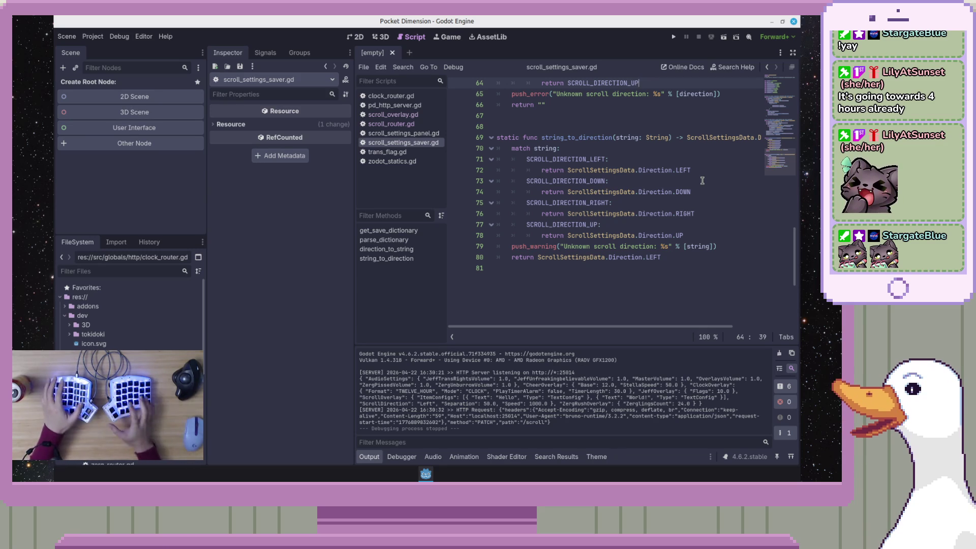
left_click(634, 186)
left_click(732, 213)
left_click_drag(783, 167, 786, 159)
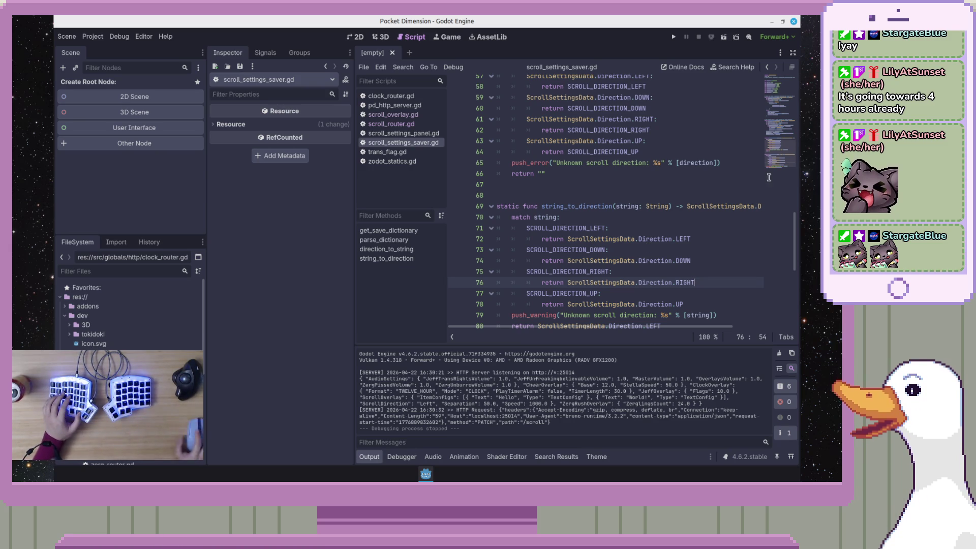
left_click(685, 162)
scroll(786, 161, "down", 1)
scroll(786, 161, "down", 4)
left_click(724, 204)
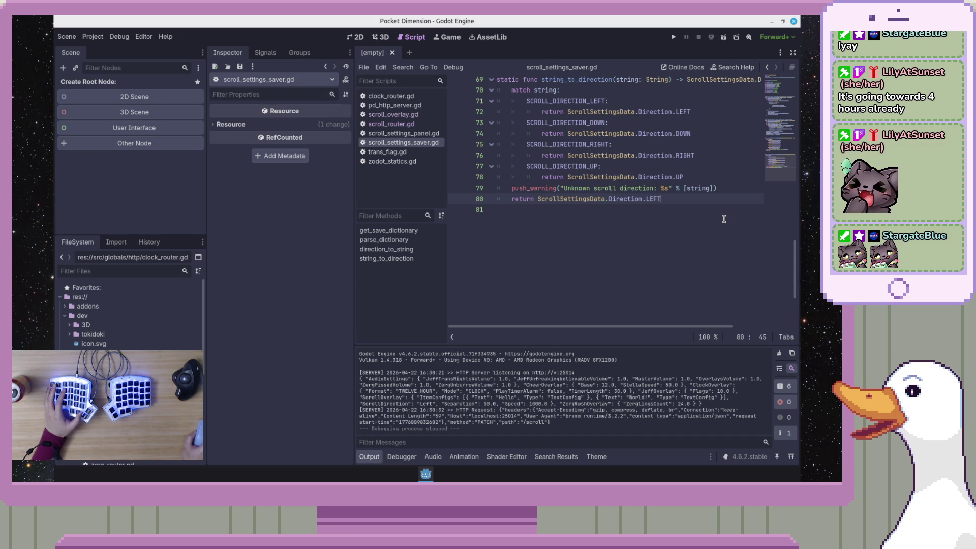
scroll(724, 218, "up", 2)
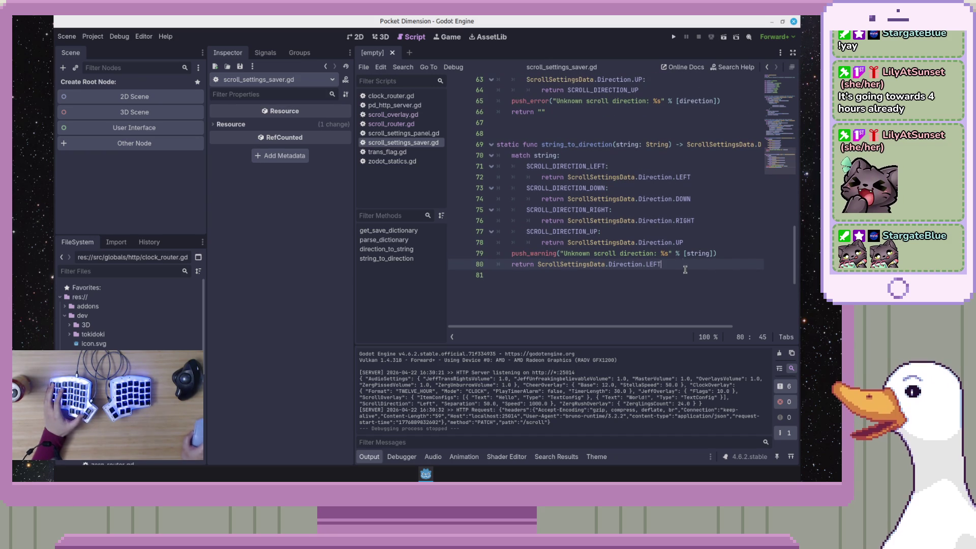
scroll(691, 254, "up", 1)
left_click(701, 242)
scroll(676, 244, "up", 3)
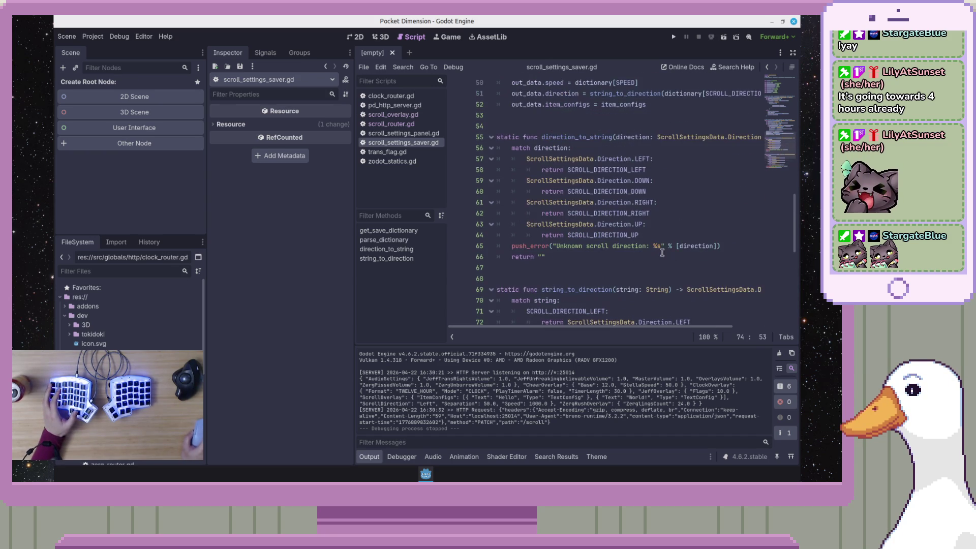
scroll(662, 252, "up", 3)
left_click(727, 258)
scroll(710, 263, "down", 3)
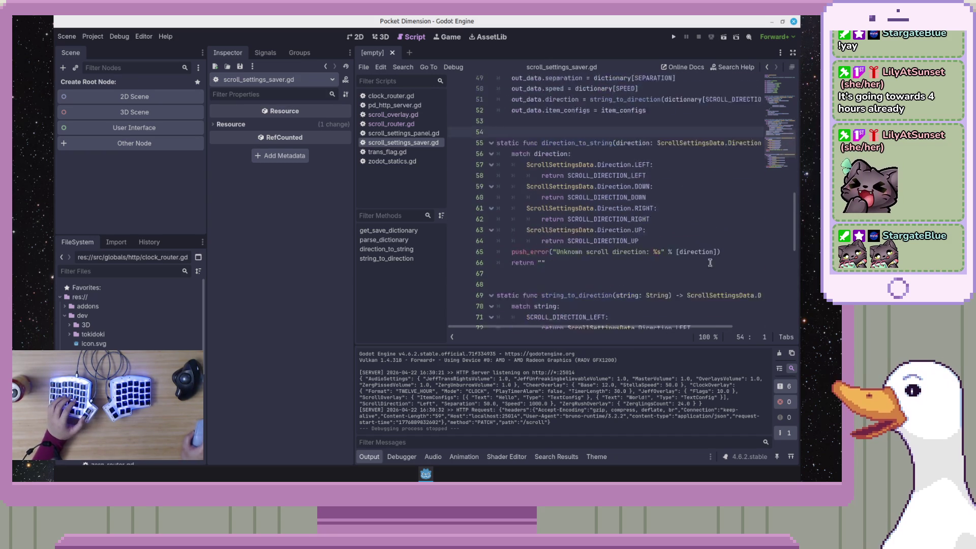
scroll(671, 251, "down", 1)
left_click(632, 239)
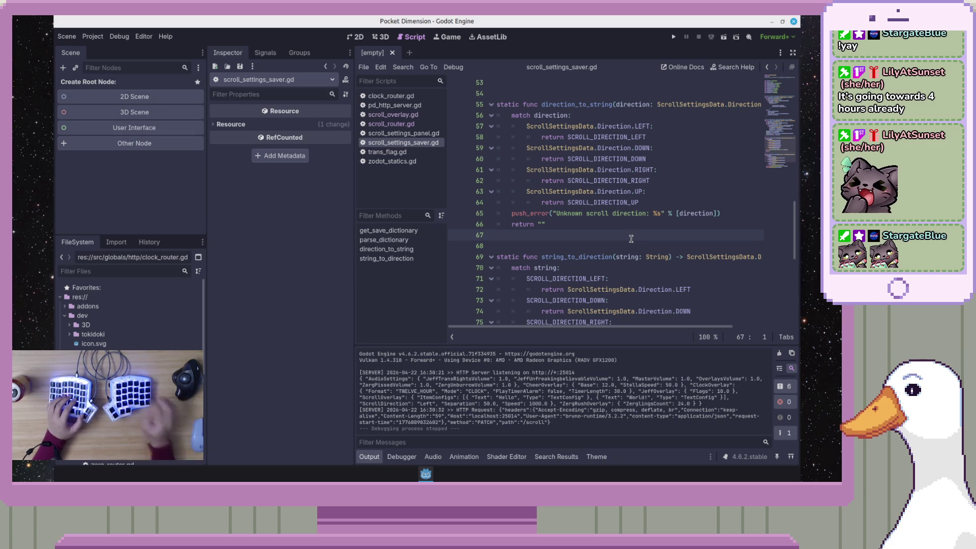
left_click(619, 226)
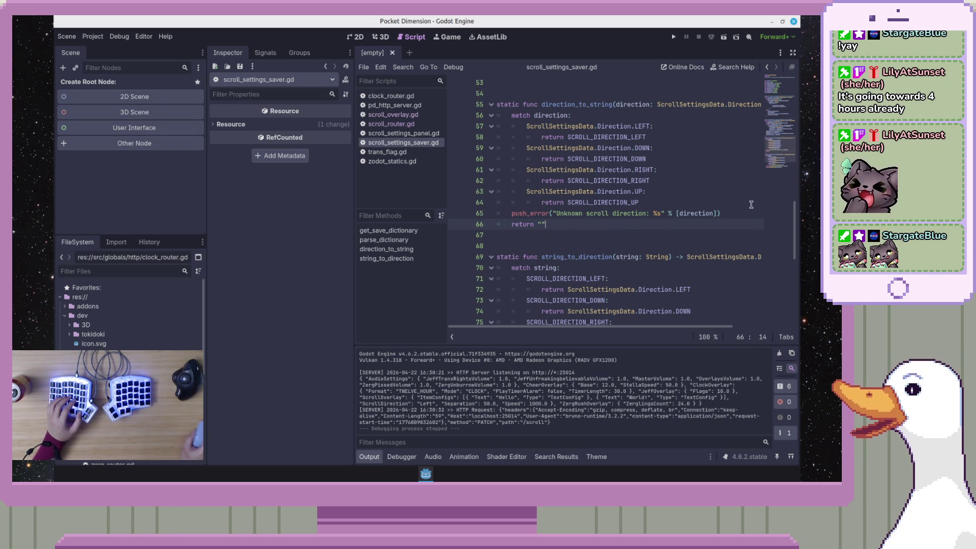
scroll(783, 166, "down", 2)
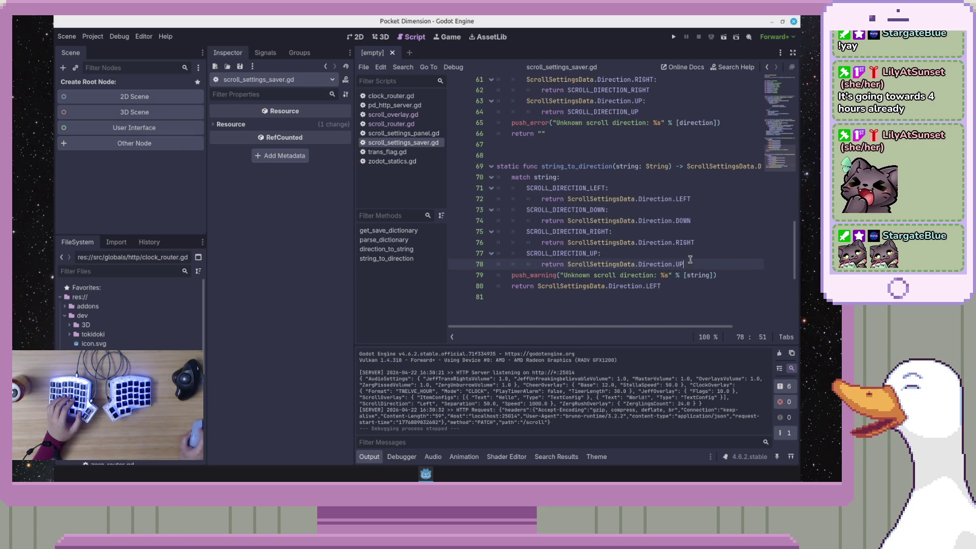
left_click(705, 296)
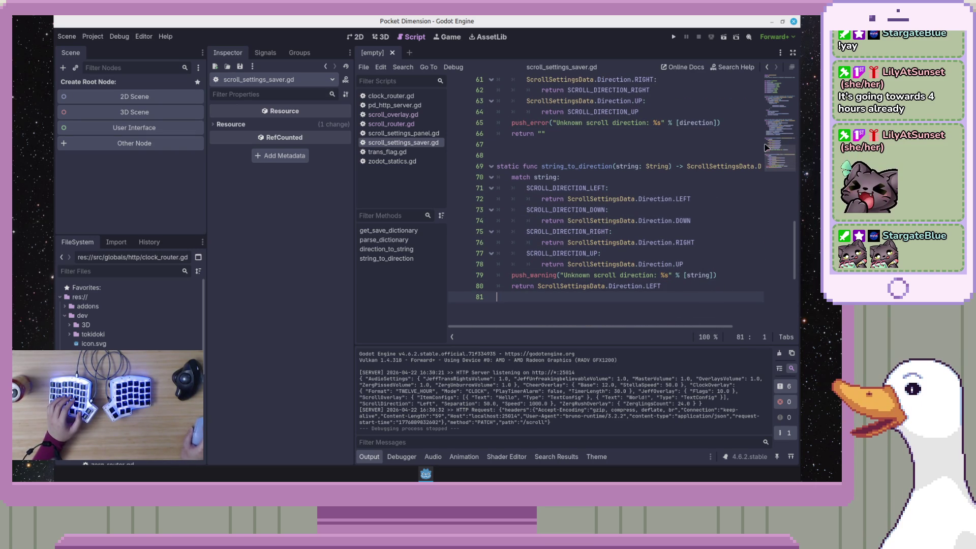
scroll(778, 143, "up", 6)
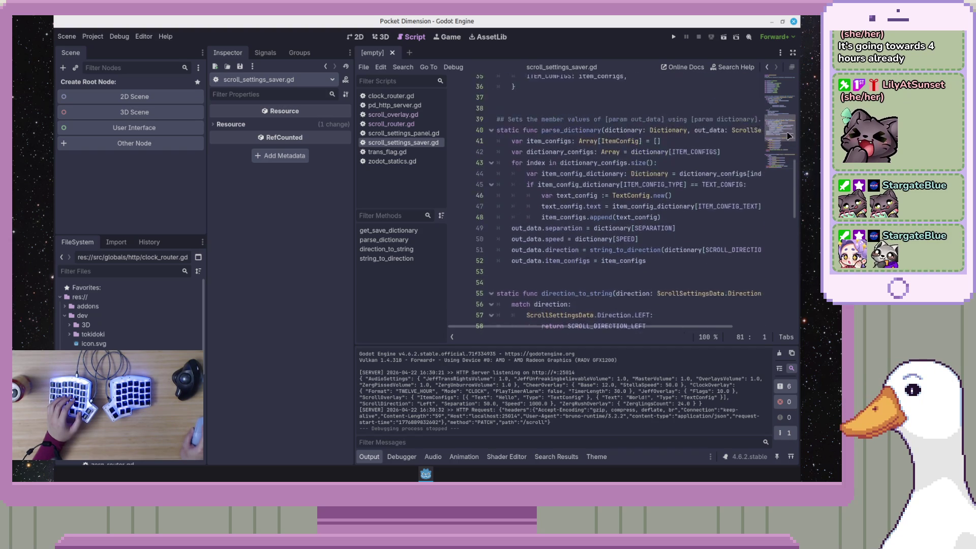
scroll(789, 132, "up", 3)
scroll(790, 128, "up", 8)
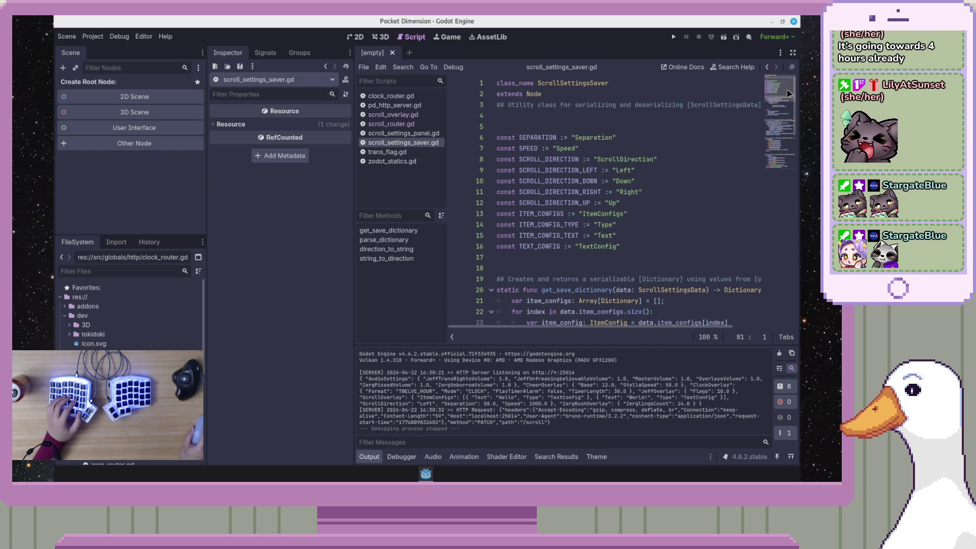
scroll(788, 101, "down", 2)
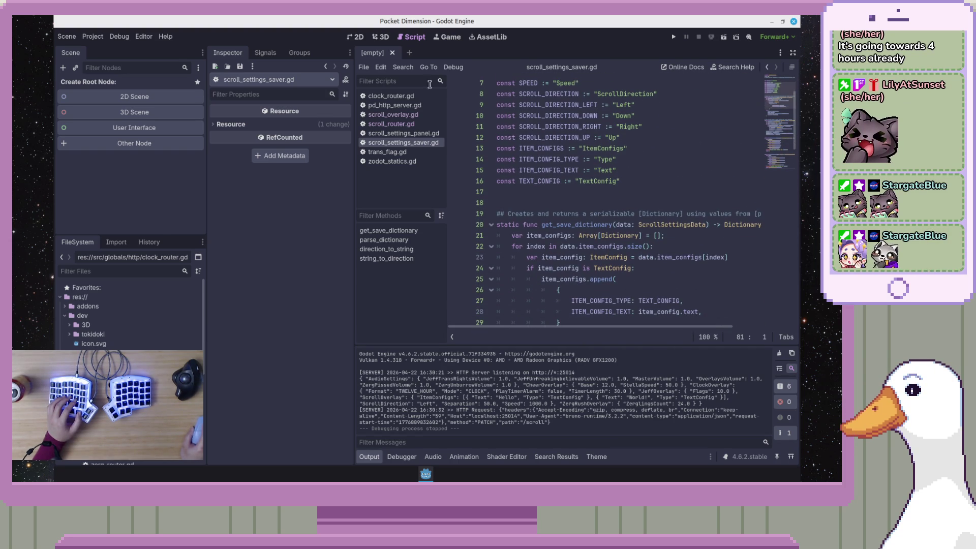
left_click(481, 41)
- Search the asset library for 'godot unit' and open the GUT addon's details
type("a")
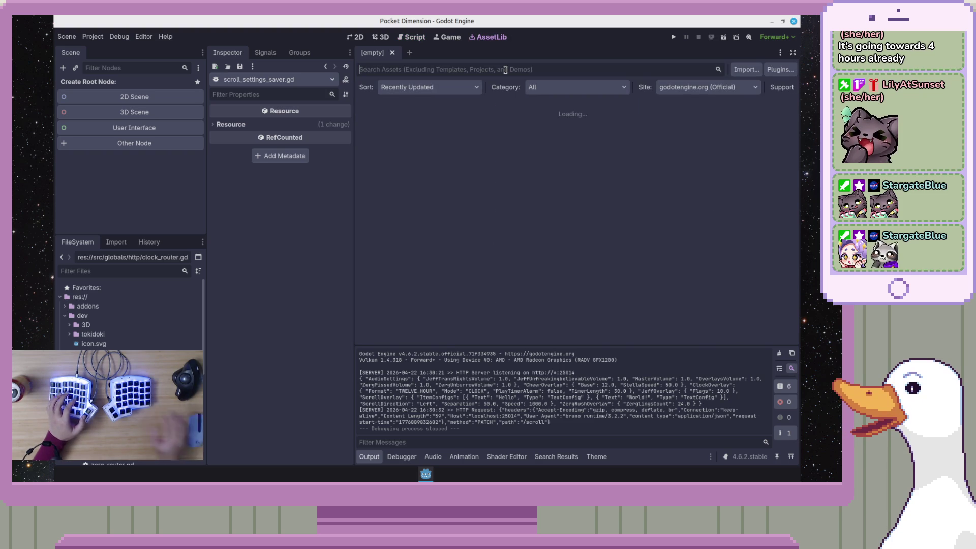
key("BackSpace")
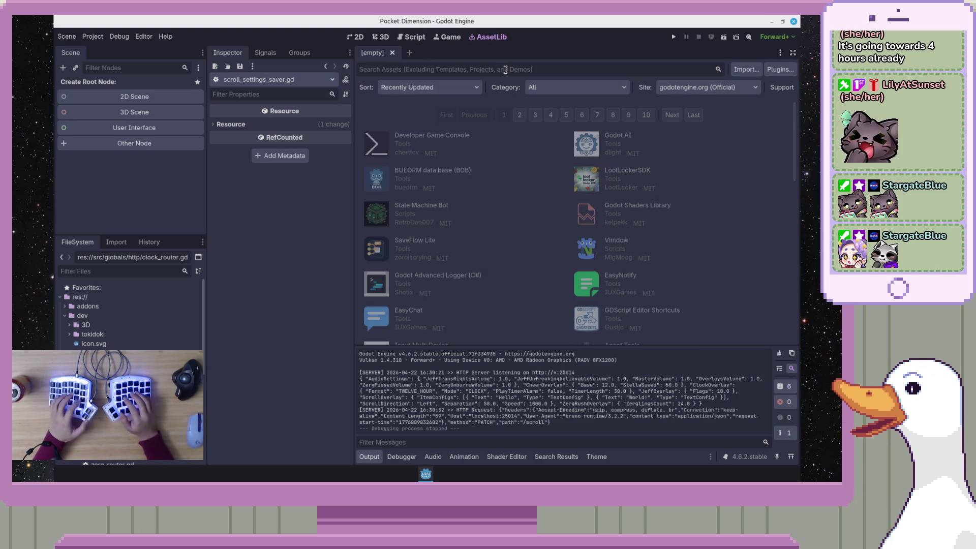
type("godot")
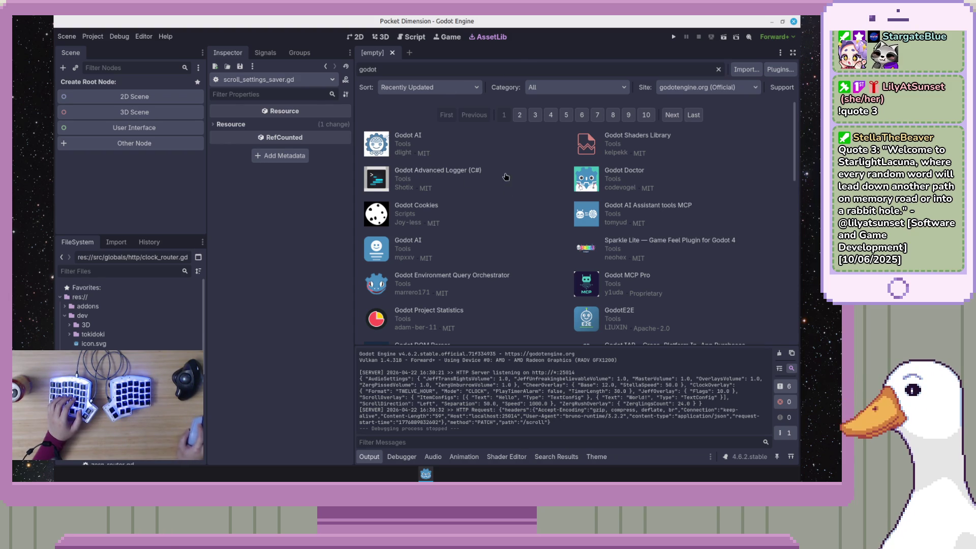
key("Return")
type("unit")
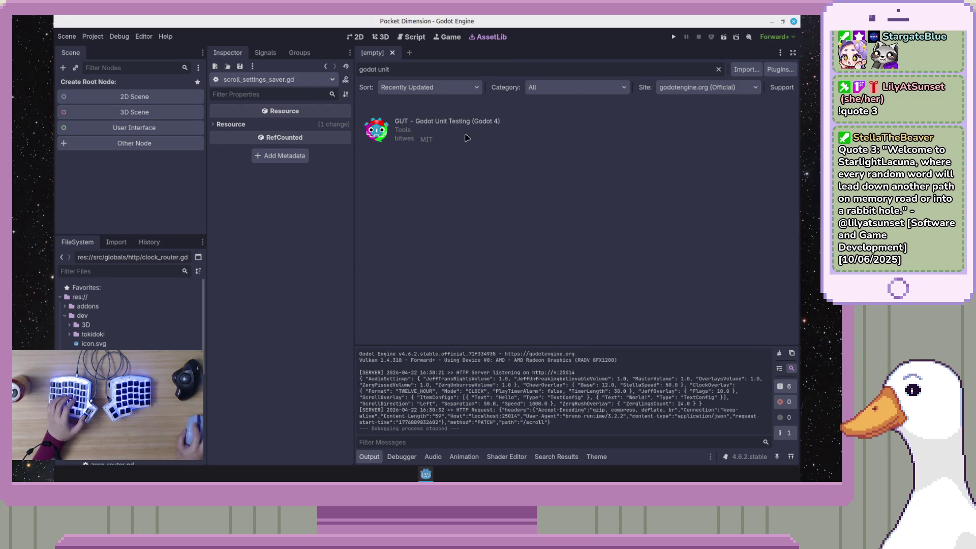
left_click(448, 122)
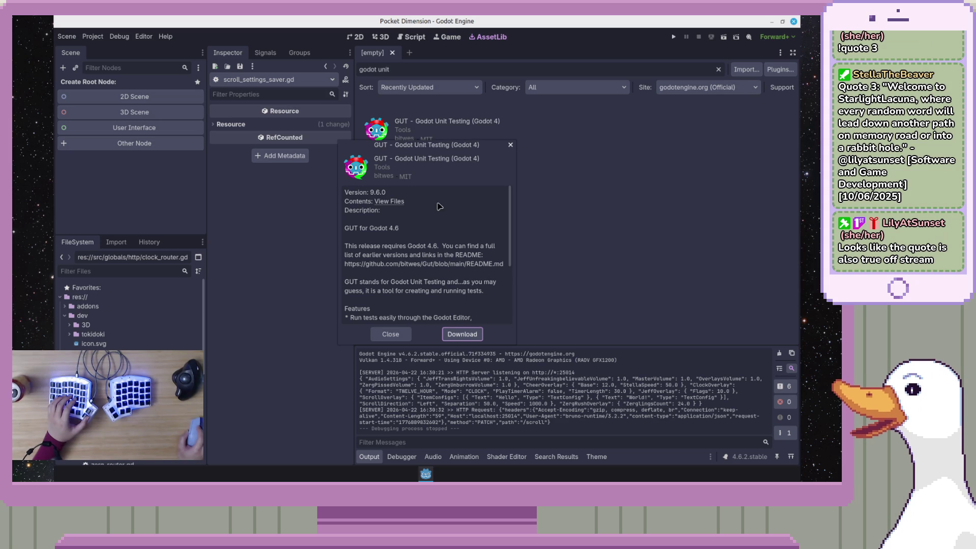
mouse_move(458, 143)
left_mouse_down()
mouse_move(546, 127)
mouse_move(497, 145)
left_mouse_up()
scroll(524, 251, "down", 3)
scroll(523, 252, "up", 3)
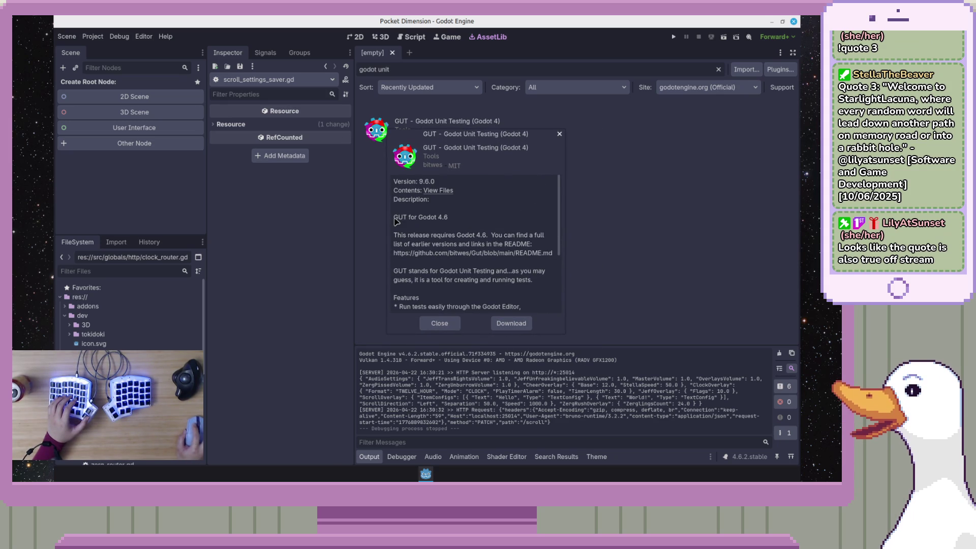
- Download GUT, cancel the Configure Asset dialog, and dismiss the ready-to-install notice
mouse_move(396, 222)
left_mouse_down()
mouse_move(553, 254)
mouse_move(559, 309)
left_mouse_up()
left_click(556, 256)
scroll(527, 247, "up", 5)
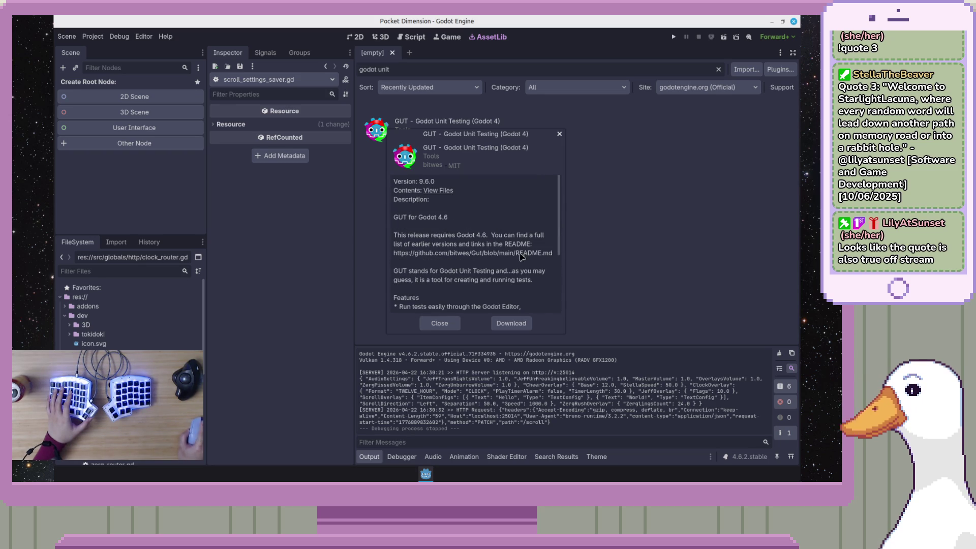
scroll(540, 297, "down", 5)
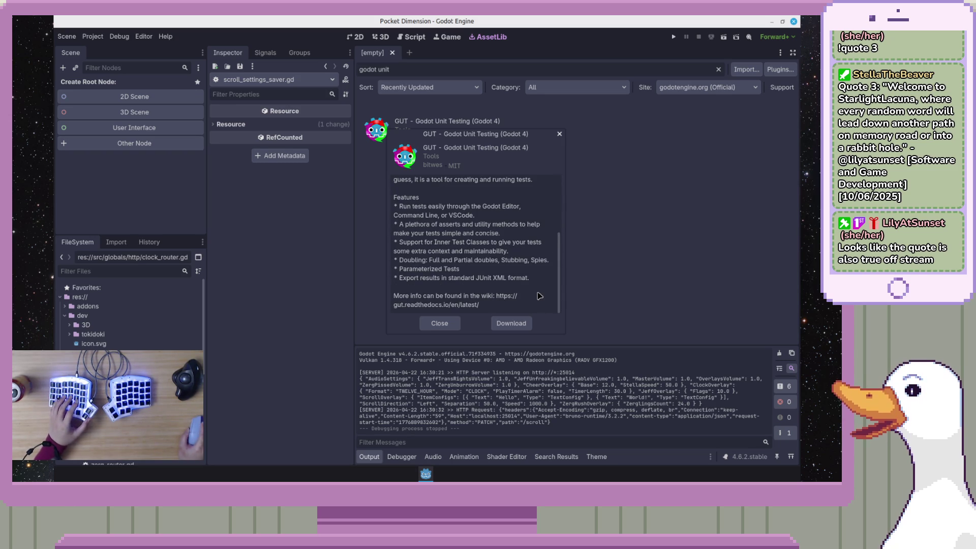
scroll(560, 290, "up", 2)
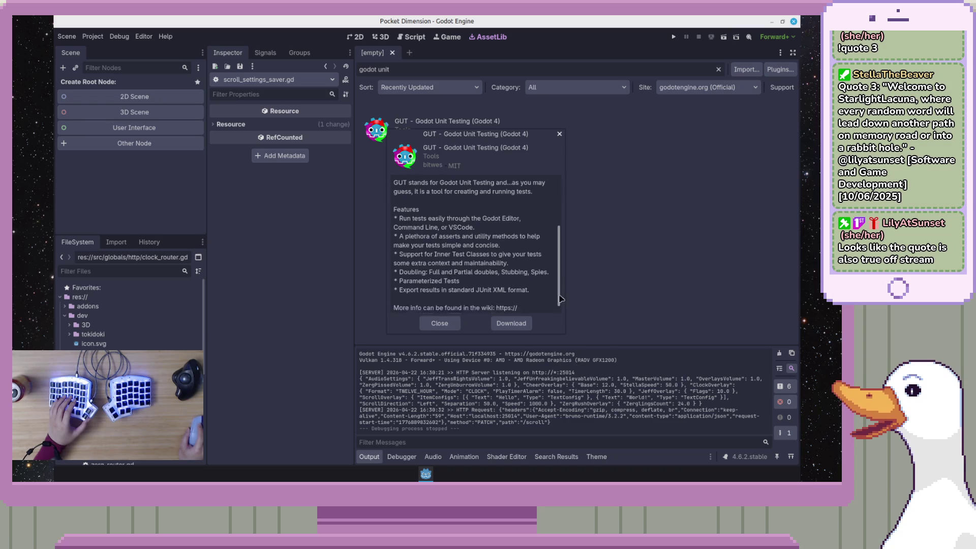
left_click(511, 323)
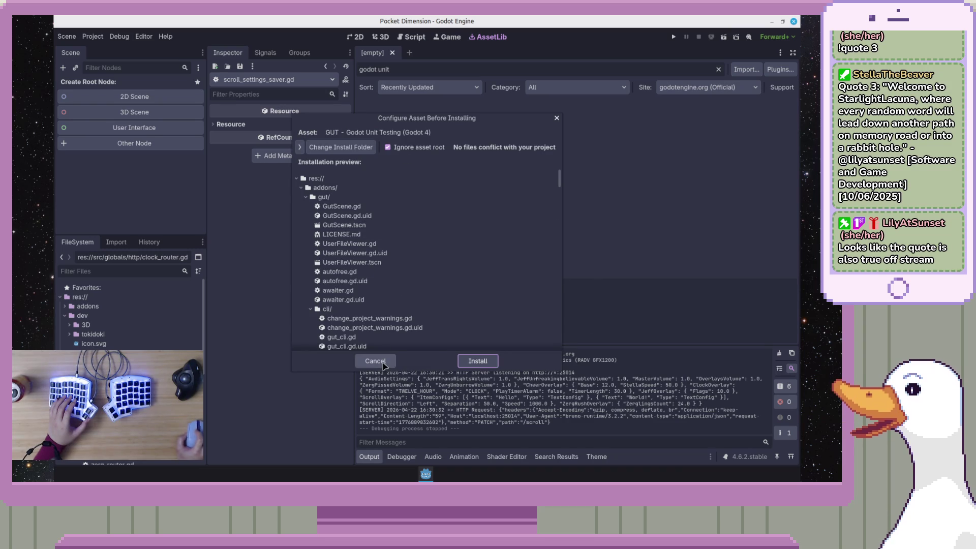
left_click(376, 361)
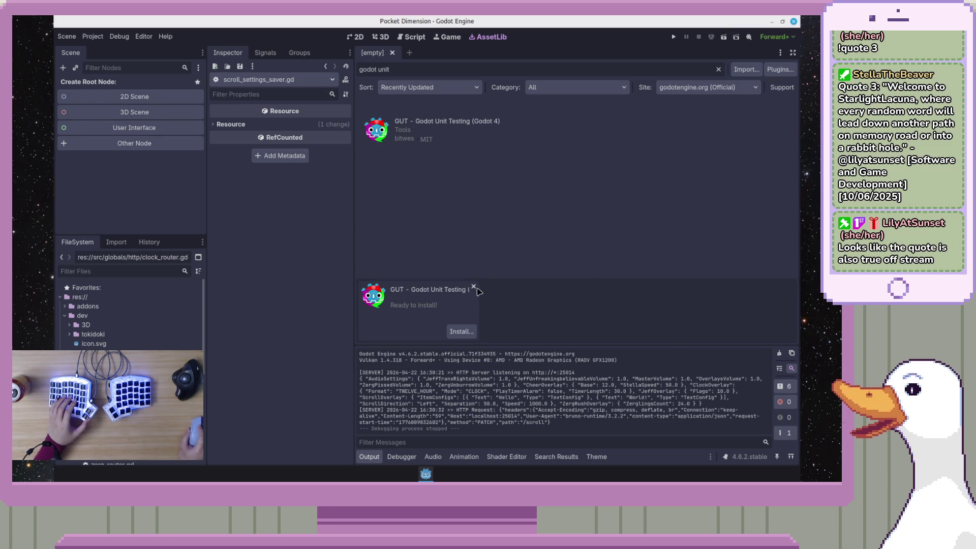
left_click(474, 287)
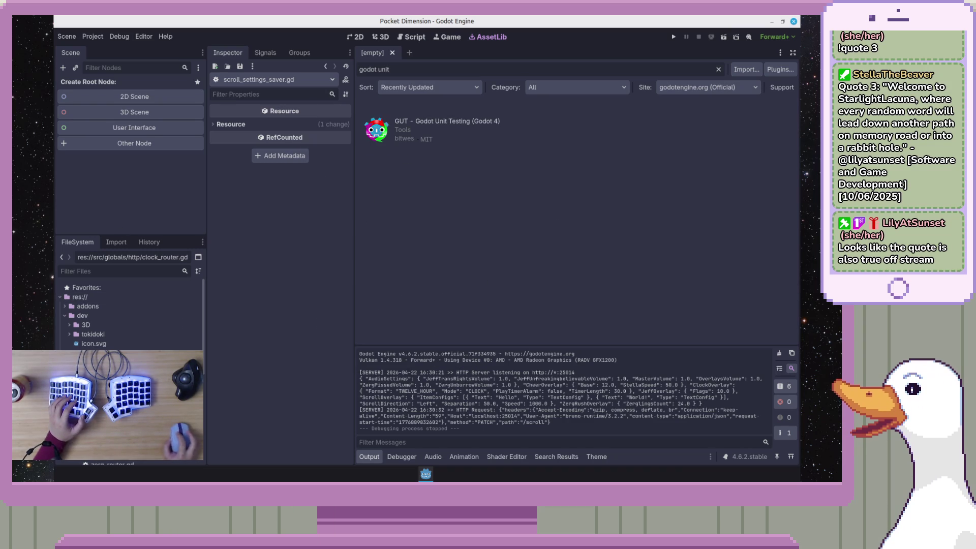
- Close the Godot editor, then after relaunching start a new Asset Library search
left_click(794, 21)
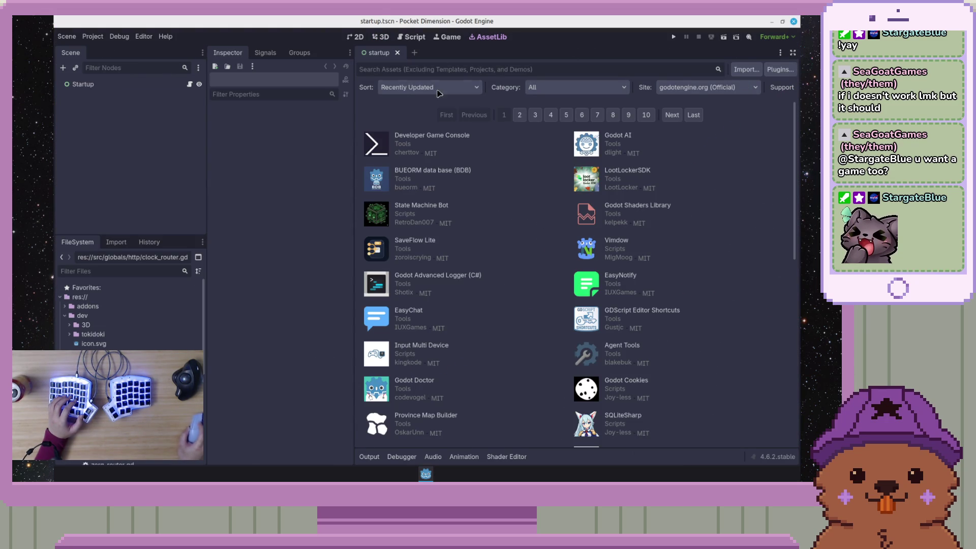
left_click(547, 68)
- Search 'godot unit testing', download GUT, and install its addons/gut files into the project
type("god")
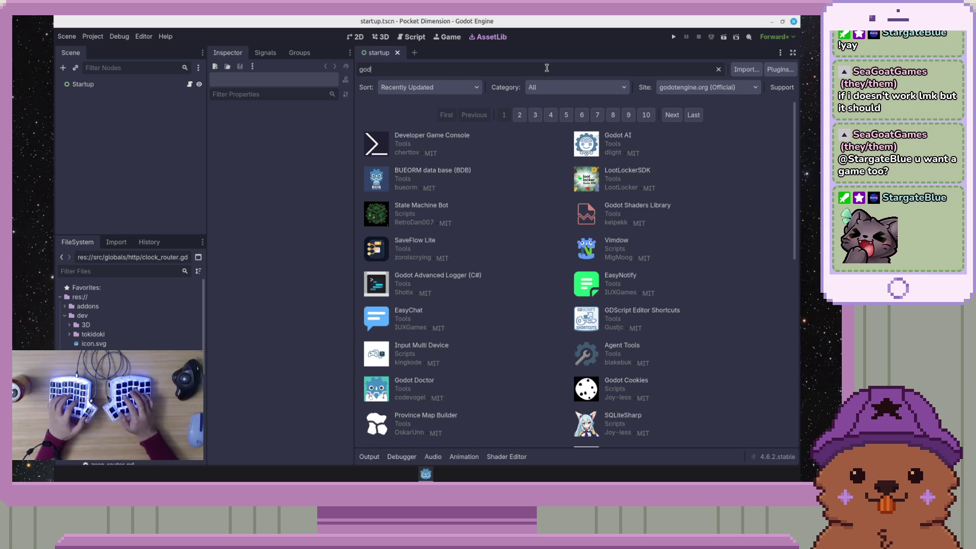
type("ot unit testing")
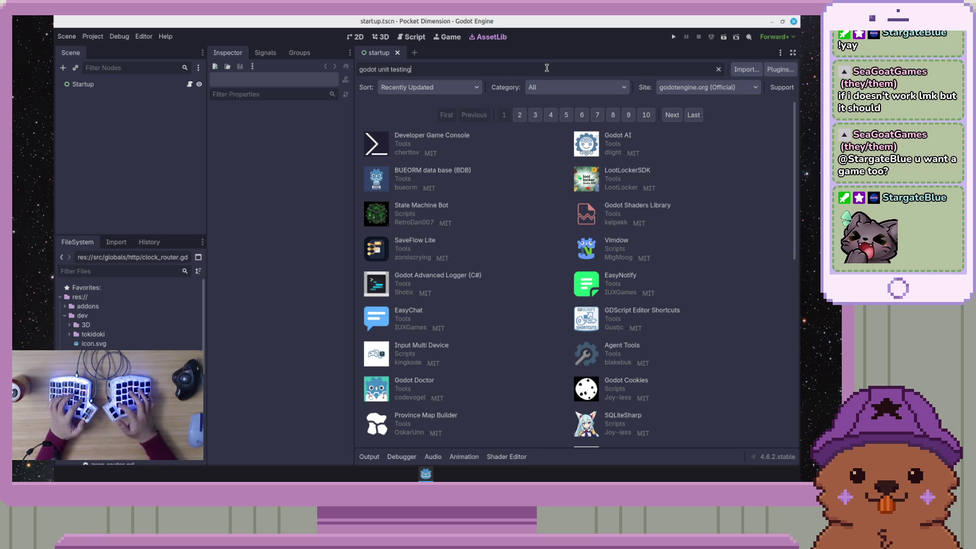
left_click(485, 134)
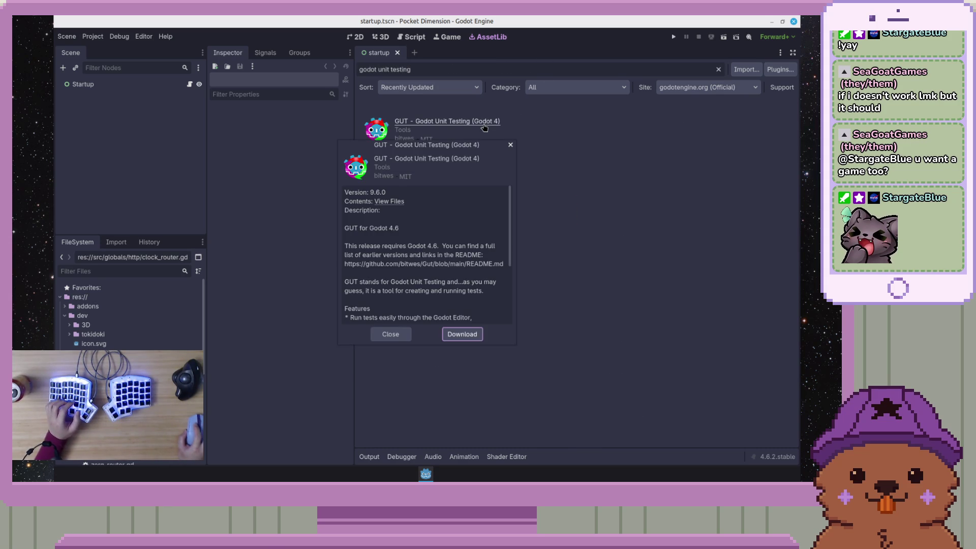
scroll(478, 294, "down", 5)
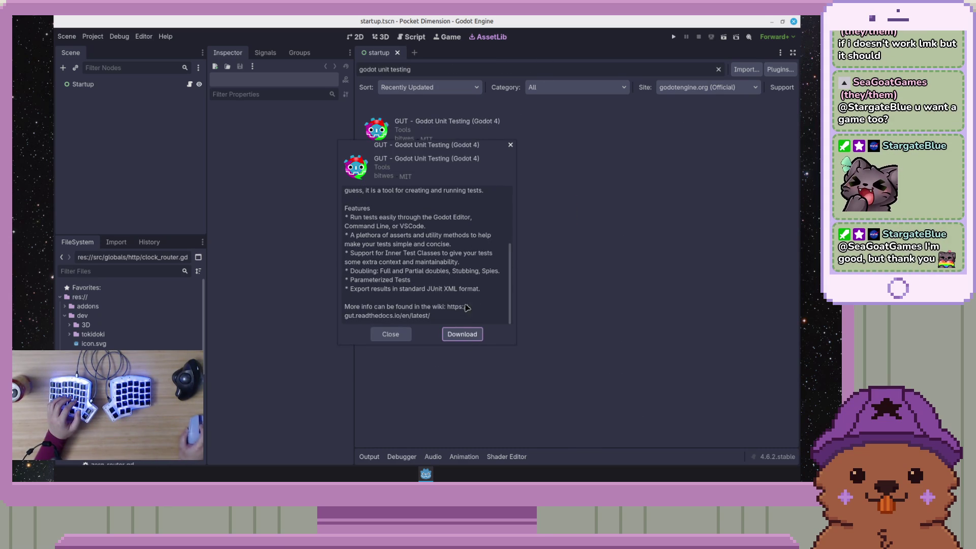
left_click(461, 334)
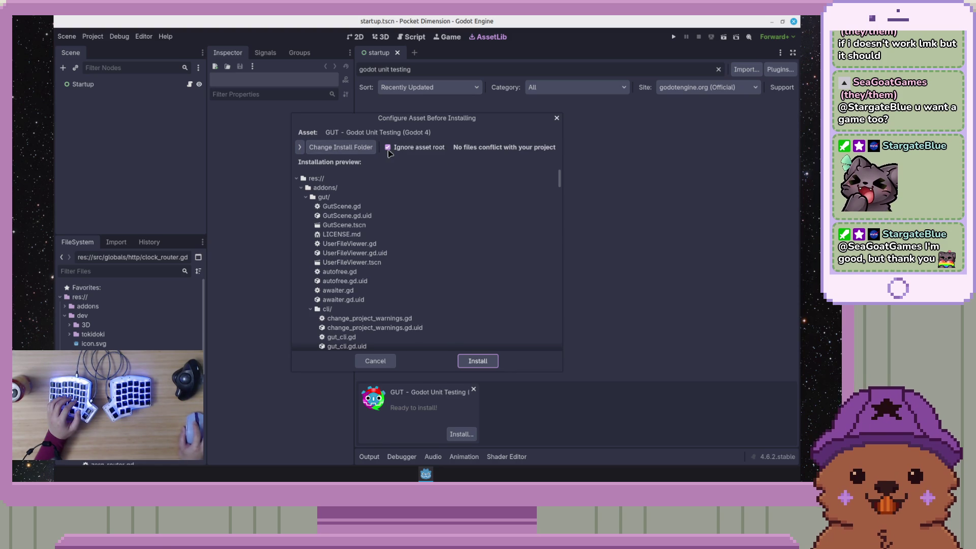
scroll(457, 263, "down", 3)
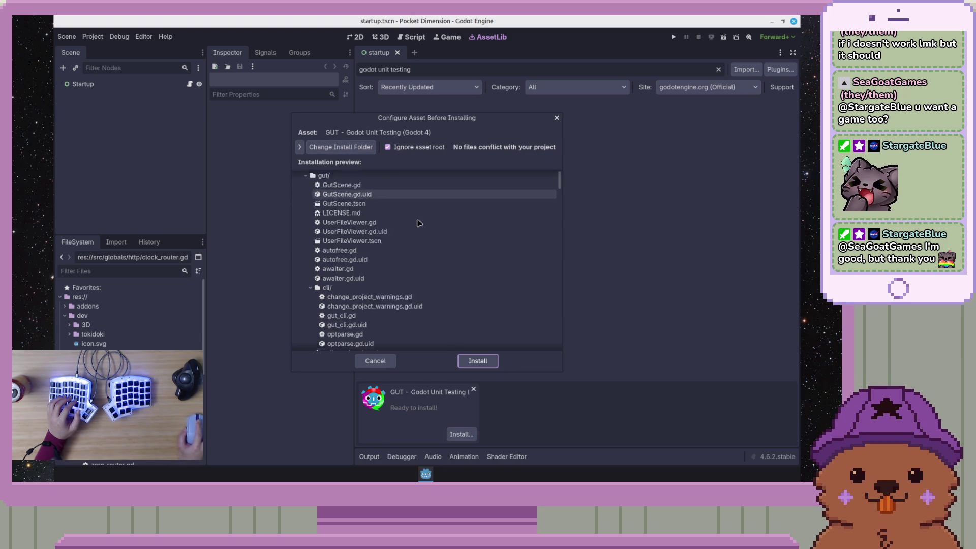
scroll(431, 330, "down", 6)
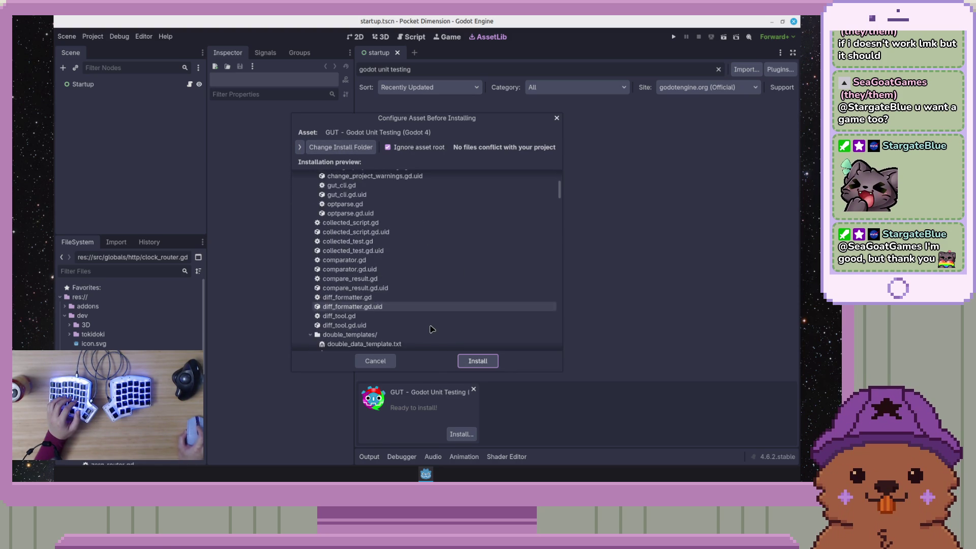
scroll(431, 331, "down", 5)
left_click(478, 361)
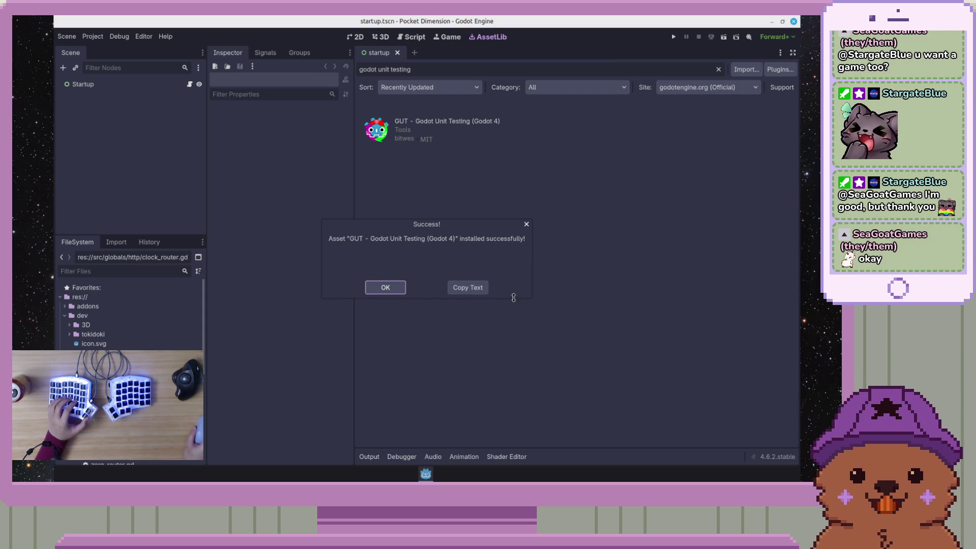
- Dismiss the install Success! message and bring VS Code's source control view forward
key("Return")
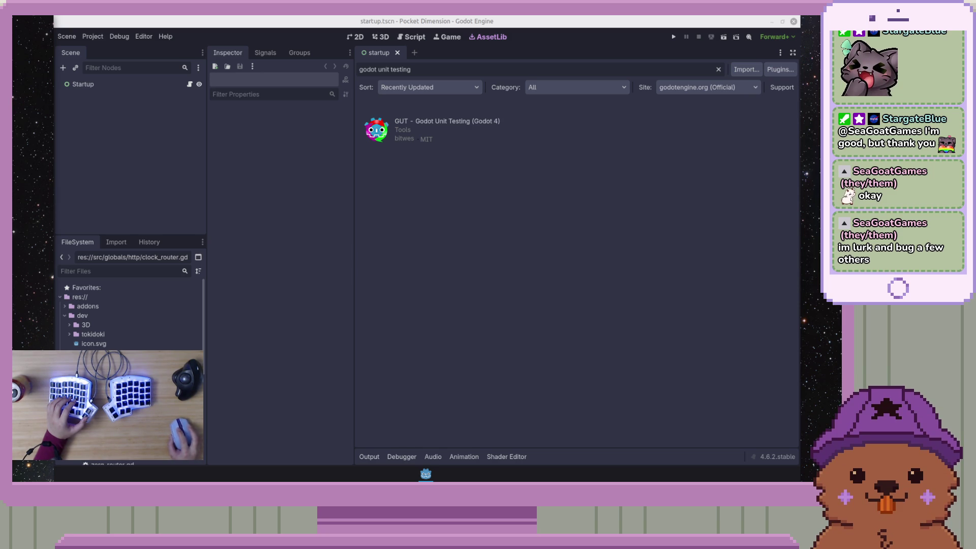
key("alt+Tab")
mouse_move(460, 114)
left_mouse_down()
mouse_move(557, 115)
mouse_move(634, 40)
left_mouse_up()
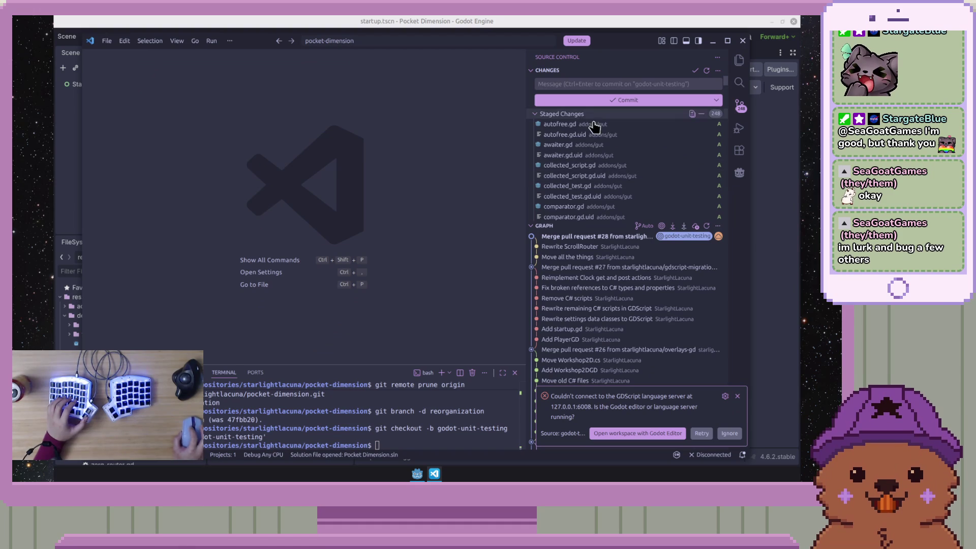
- Commit the staged GUT addon files with the message 'Add GUT addon', dismissing the language-server error
left_click(630, 87)
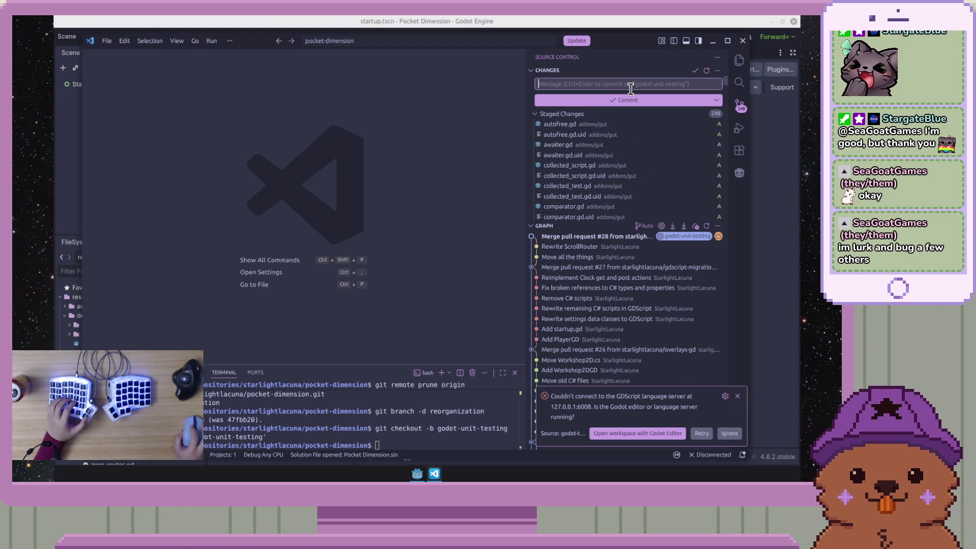
type("Add ")
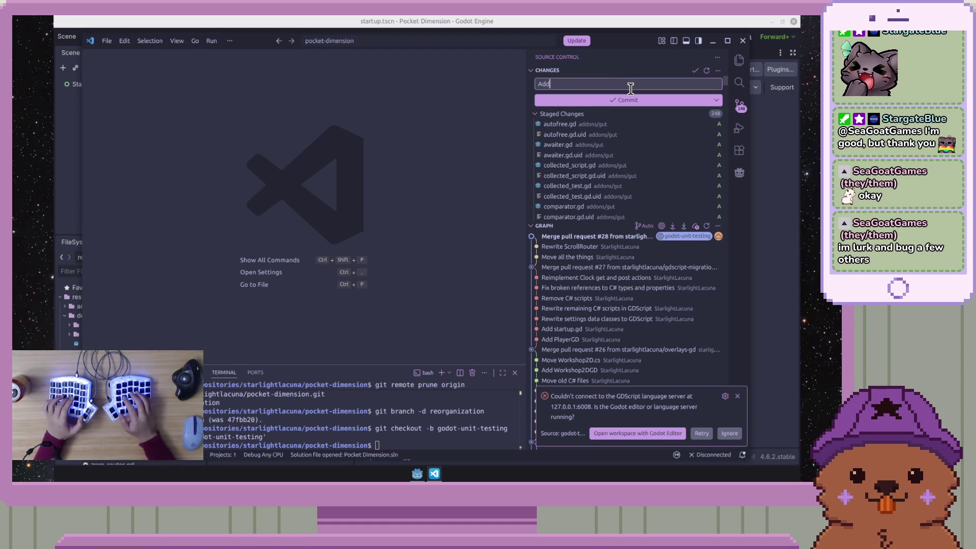
type("G")
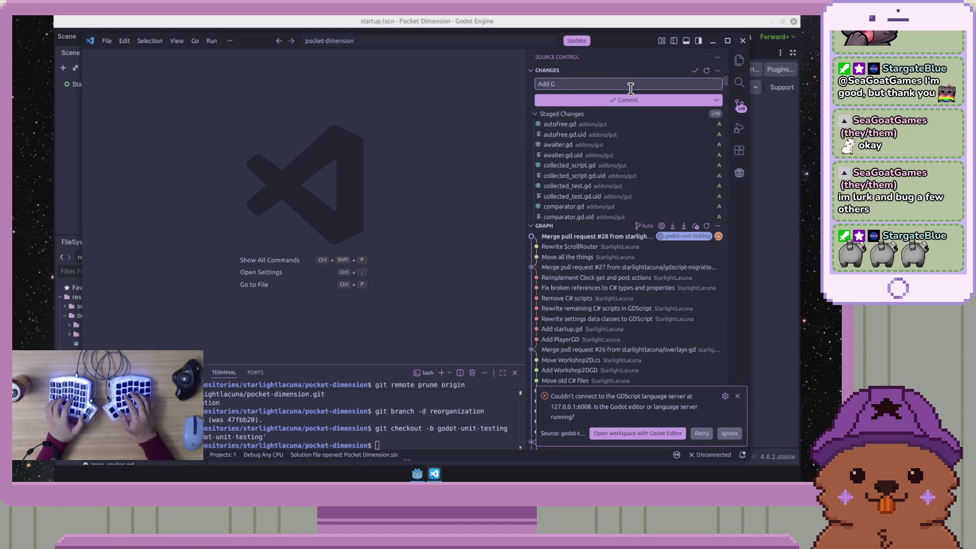
type("UT addon")
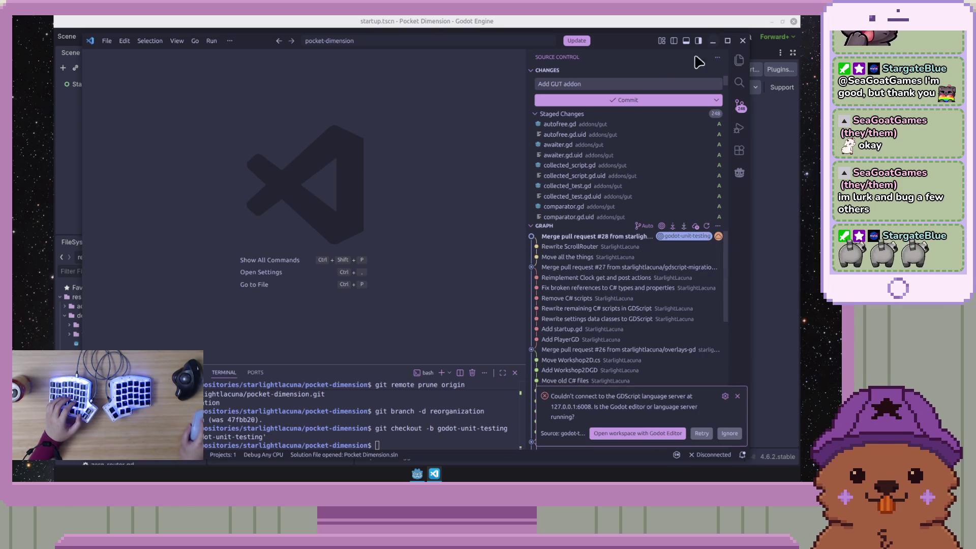
left_click_drag(614, 41, 619, 28)
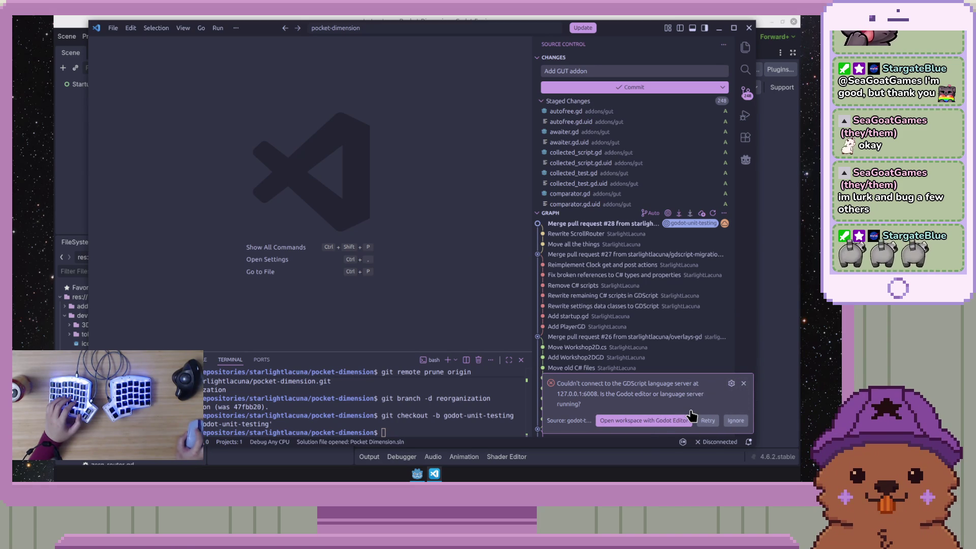
left_click(744, 385)
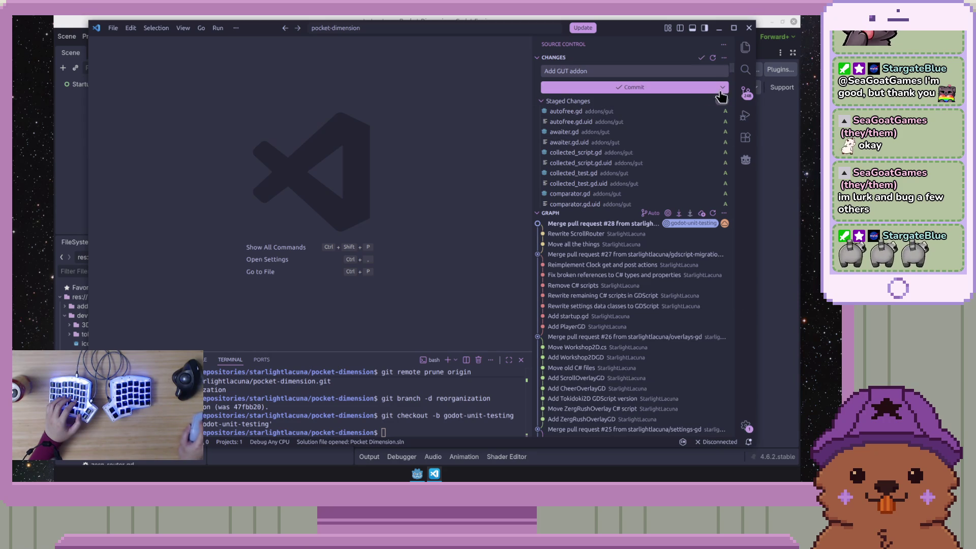
left_click(680, 88)
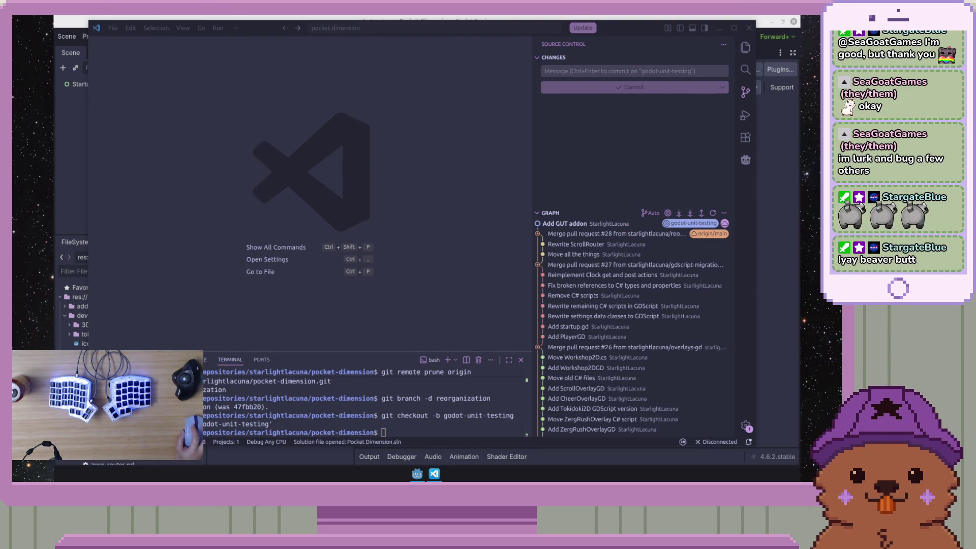
left_click(618, 26)
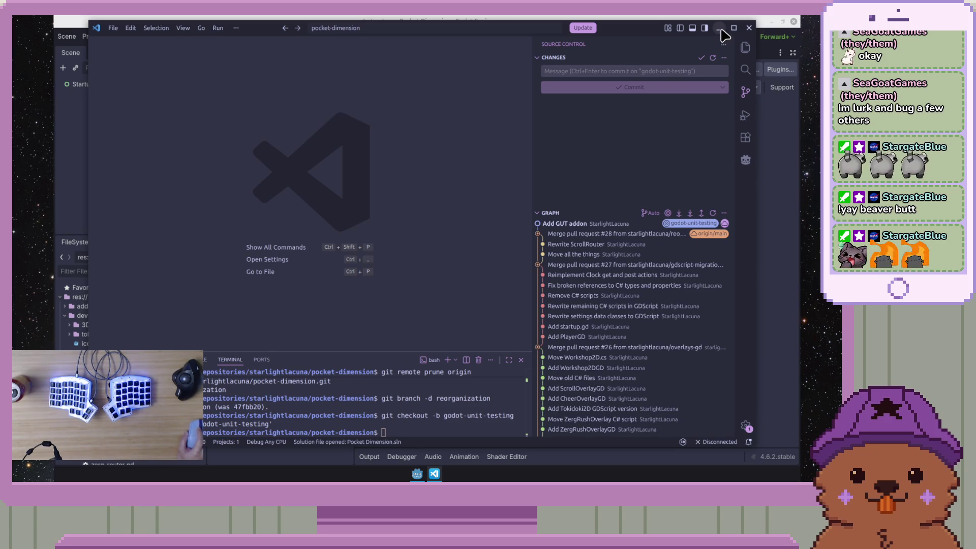
left_click_drag(632, 37, 639, 32)
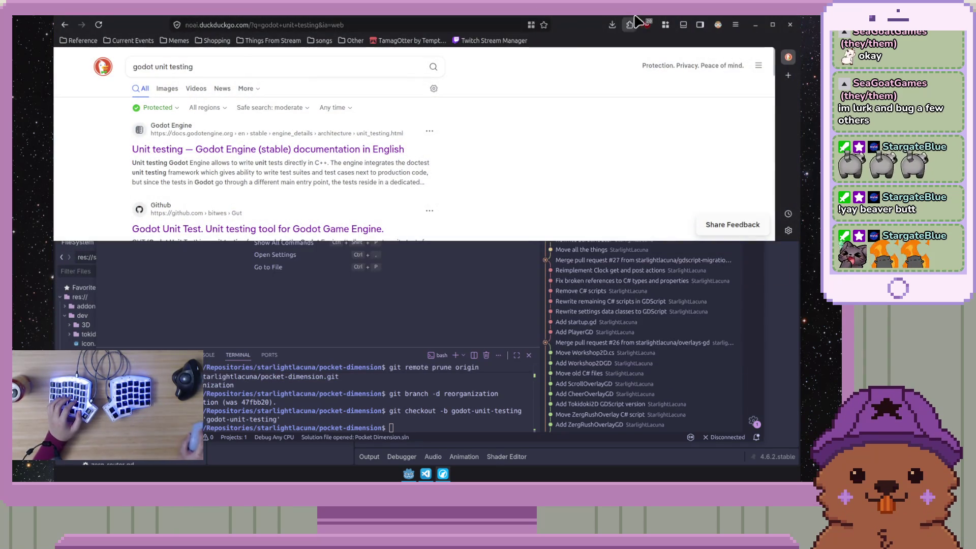
- Open the github.com/bitwes/Gut result and scroll its README to the Wiki and Version Links
left_click(202, 231)
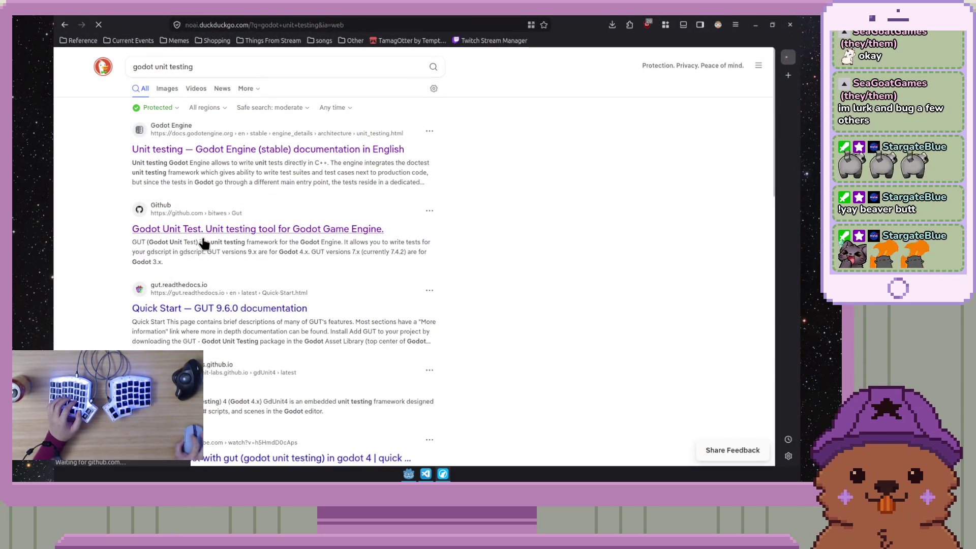
left_click_drag(771, 109, 768, 266)
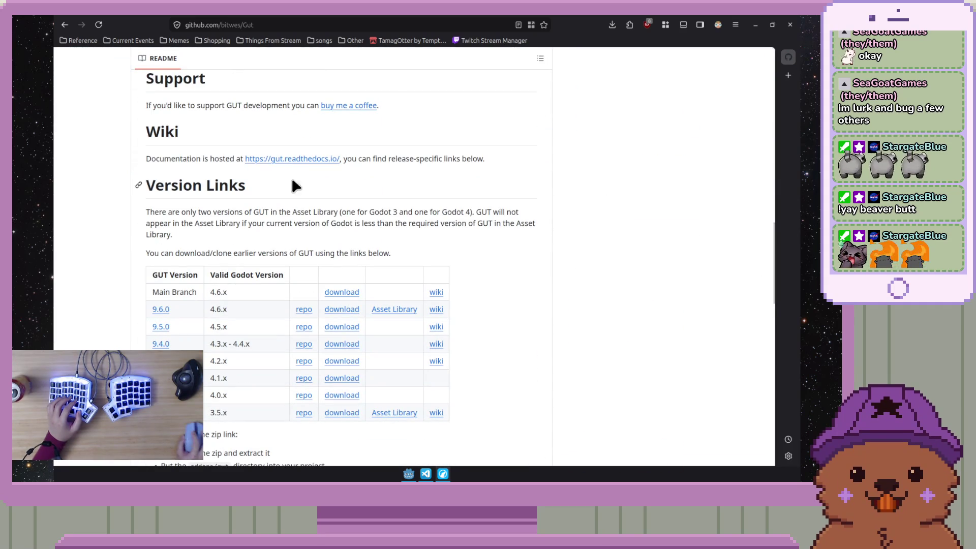
- Follow the gut.readthedocs.io link under Wiki and go to the Quick-Start page
left_click(290, 161)
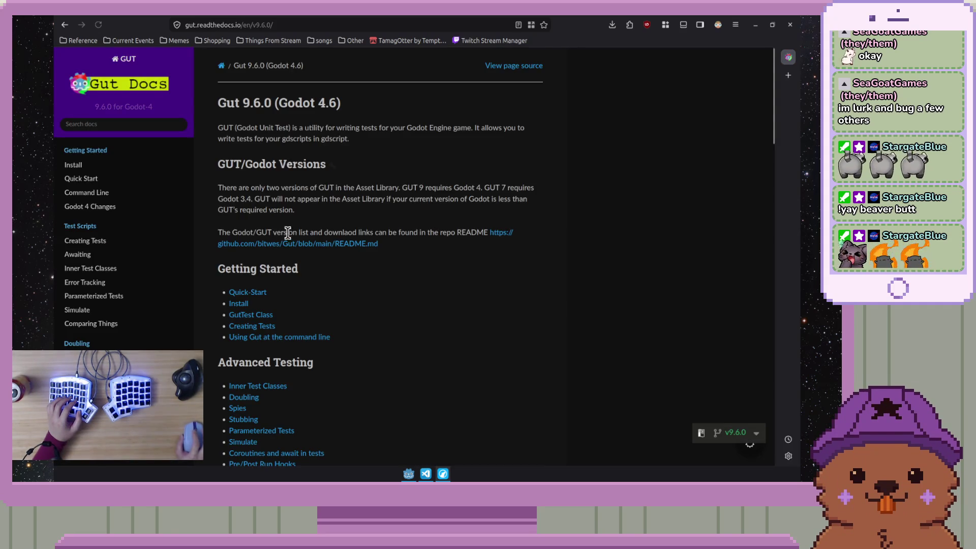
scroll(264, 224, "down", 3)
left_click(260, 167)
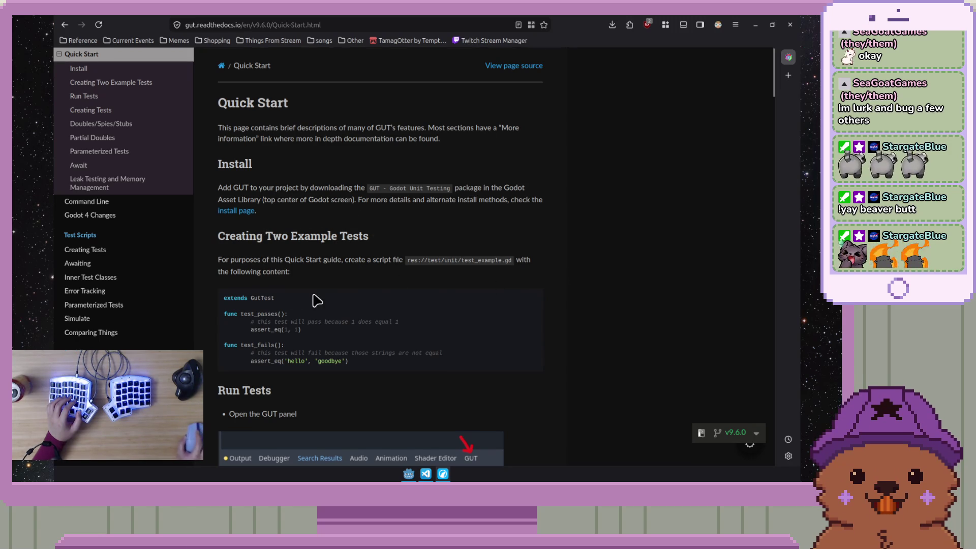
- Read Install, Creating Two Example Tests and Run Tests, selecting 'assert' in the example code
scroll(307, 341, "down", 2)
scroll(307, 340, "down", 2)
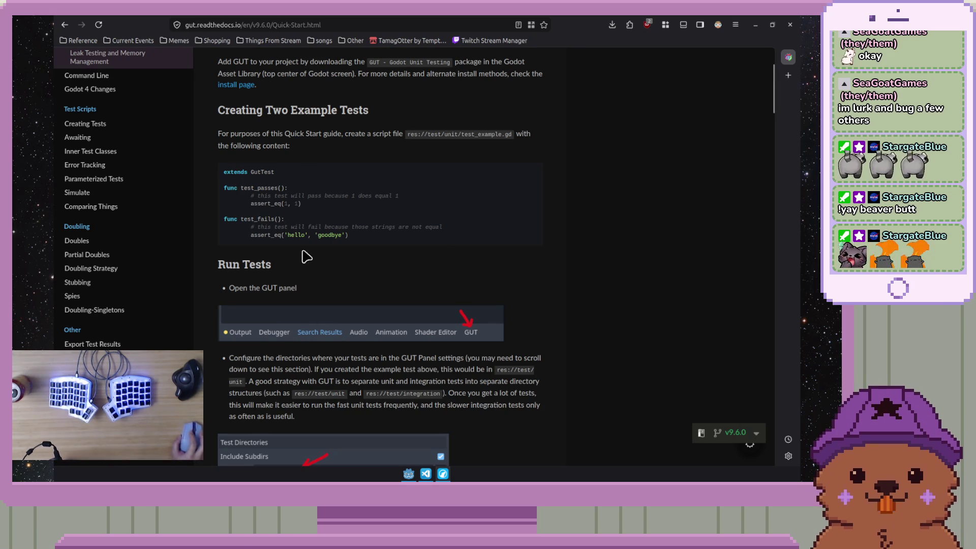
left_click_drag(270, 203, 245, 204)
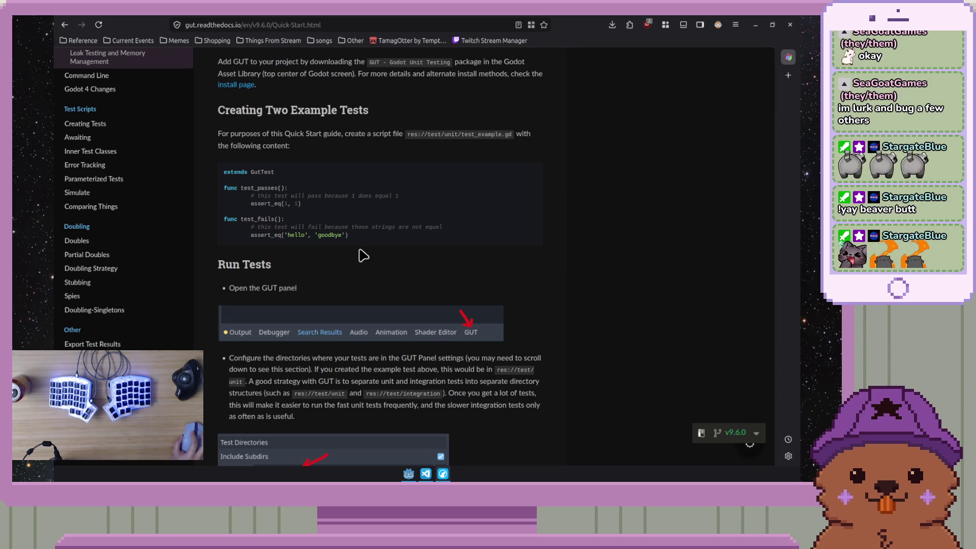
scroll(360, 334, "down", 5)
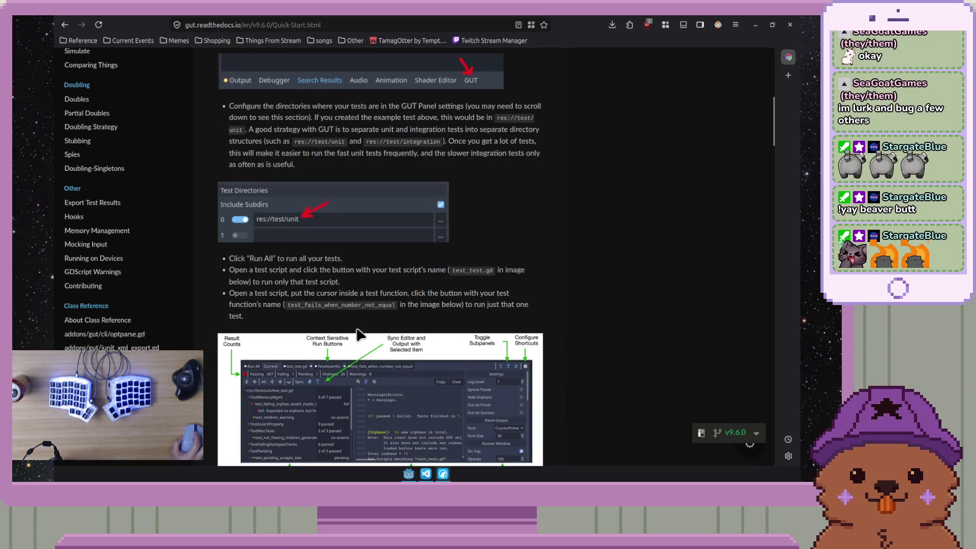
scroll(360, 334, "up", 1)
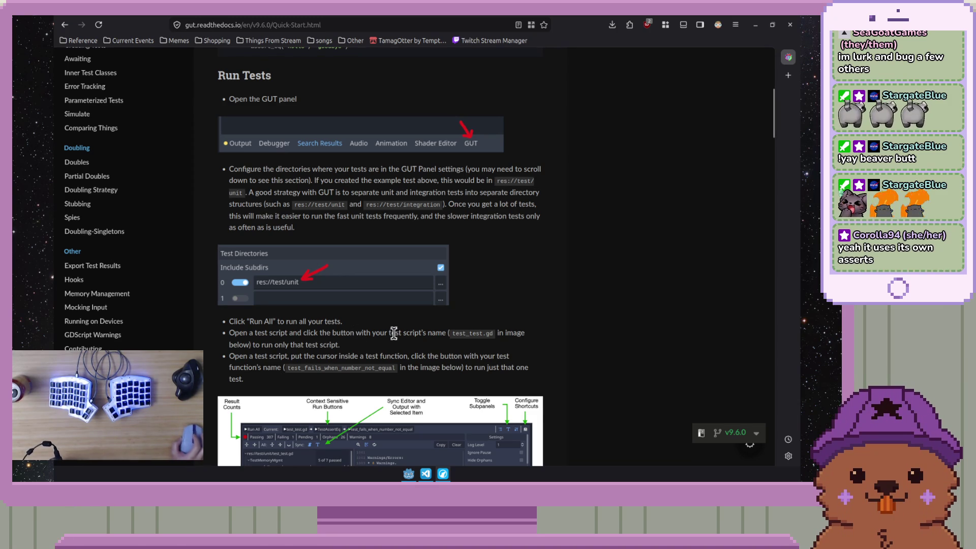
scroll(404, 330, "up", 2)
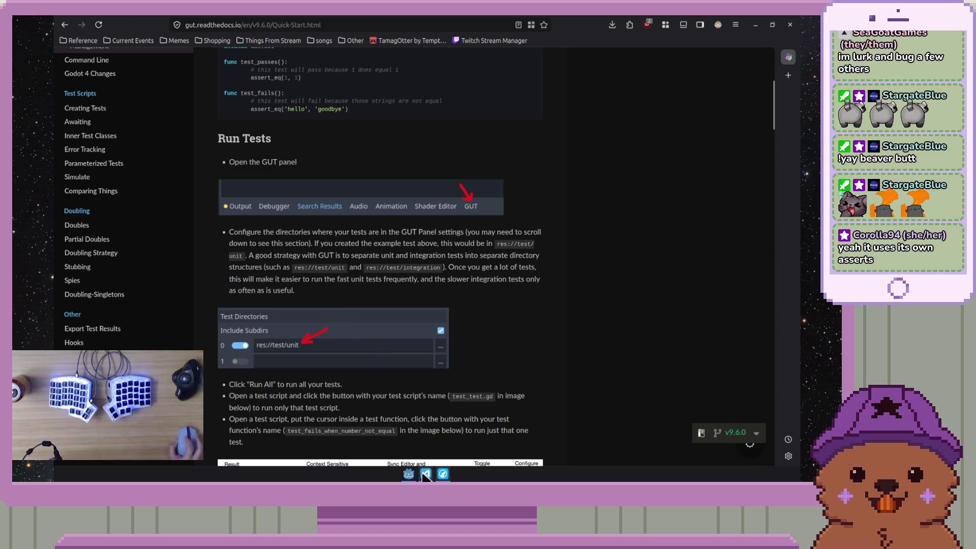
mouse_move(408, 475)
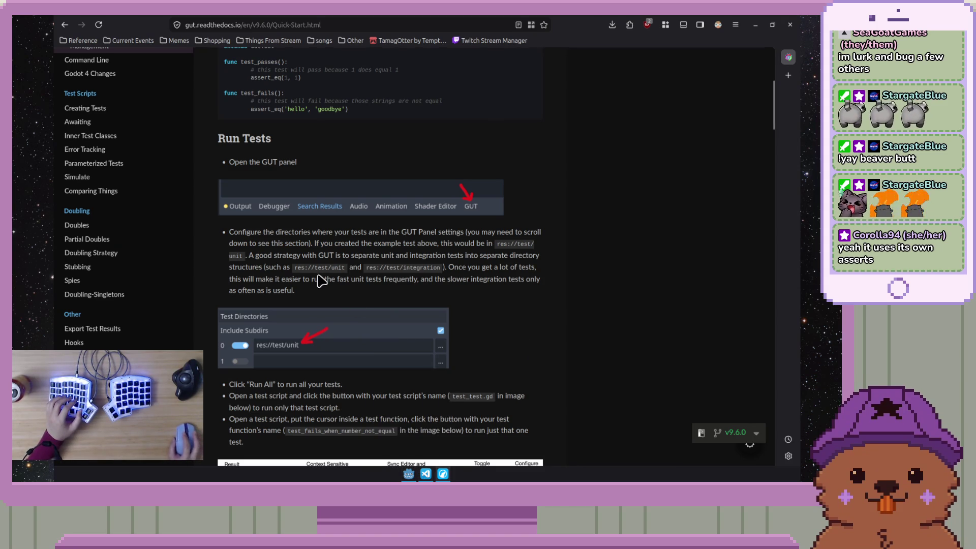
- Scroll around Run Tests to view the labelled GUT panel diagram, reaching Creating Tests
scroll(633, 330, "down", 4)
scroll(583, 318, "down", 8)
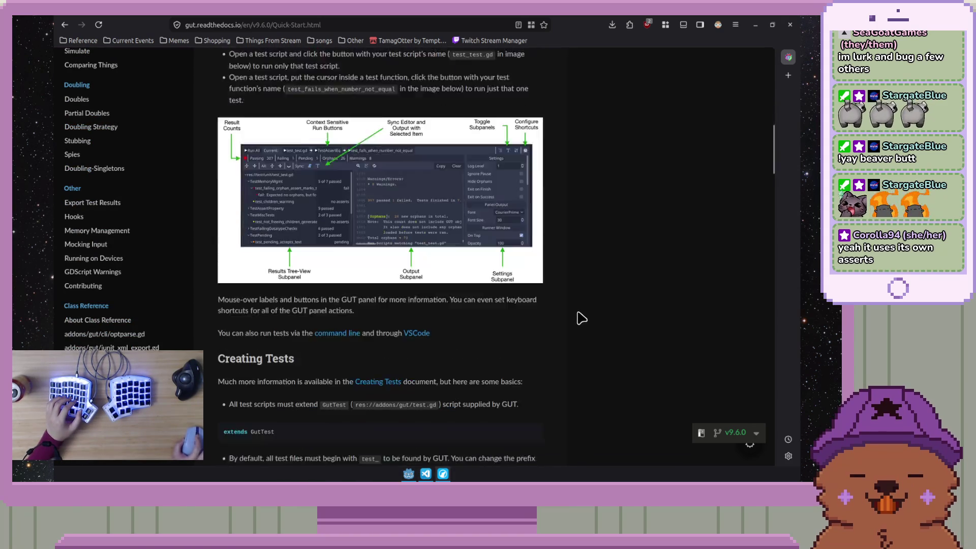
scroll(584, 318, "up", 6)
scroll(559, 332, "up", 6)
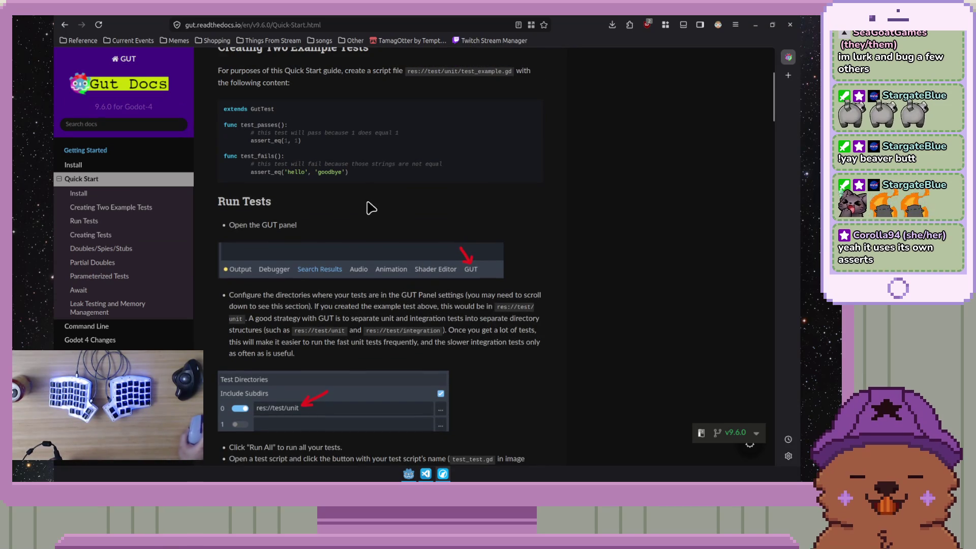
scroll(366, 285, "down", 1)
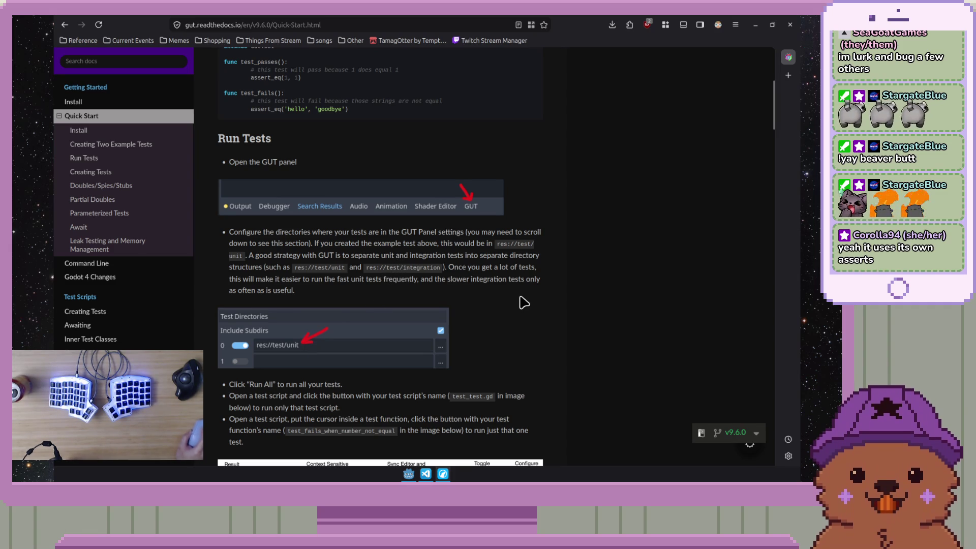
scroll(526, 298, "down", 3)
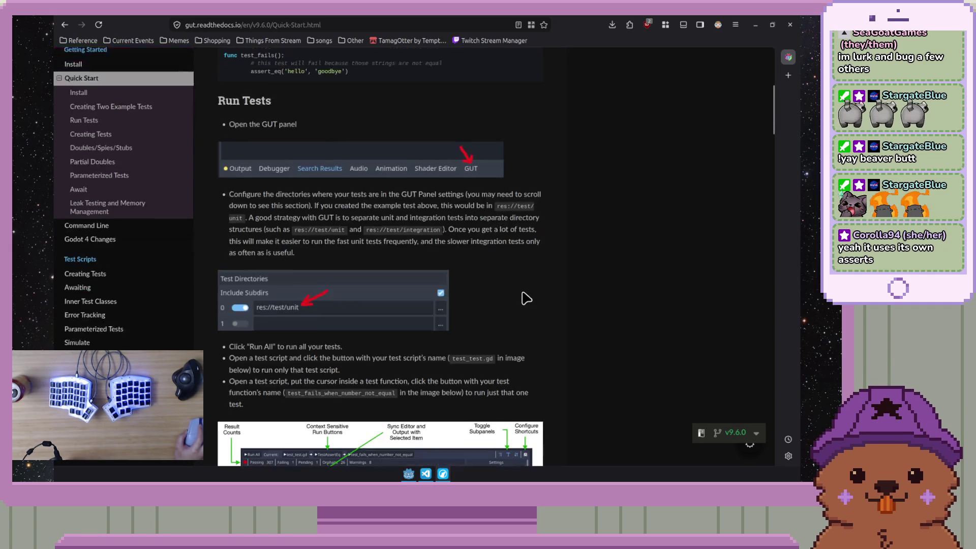
scroll(526, 299, "down", 2)
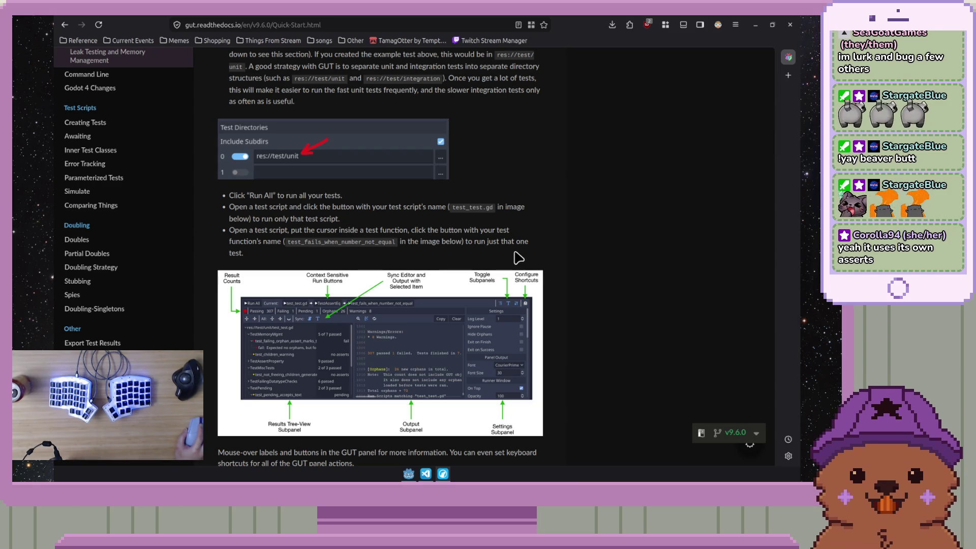
scroll(518, 258, "down", 4)
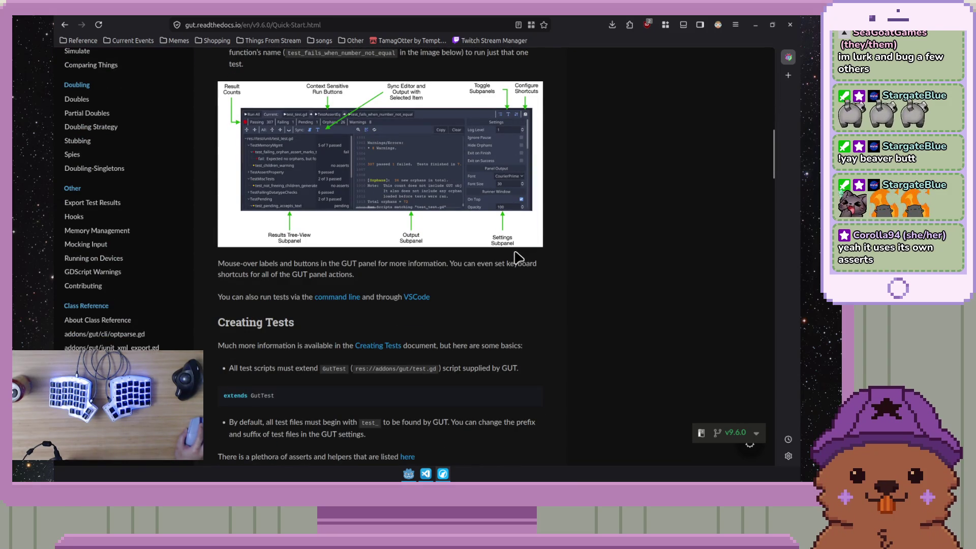
- Scroll to the before_all/before_each/after_each/after_all setup and teardown example script
scroll(518, 258, "down", 3)
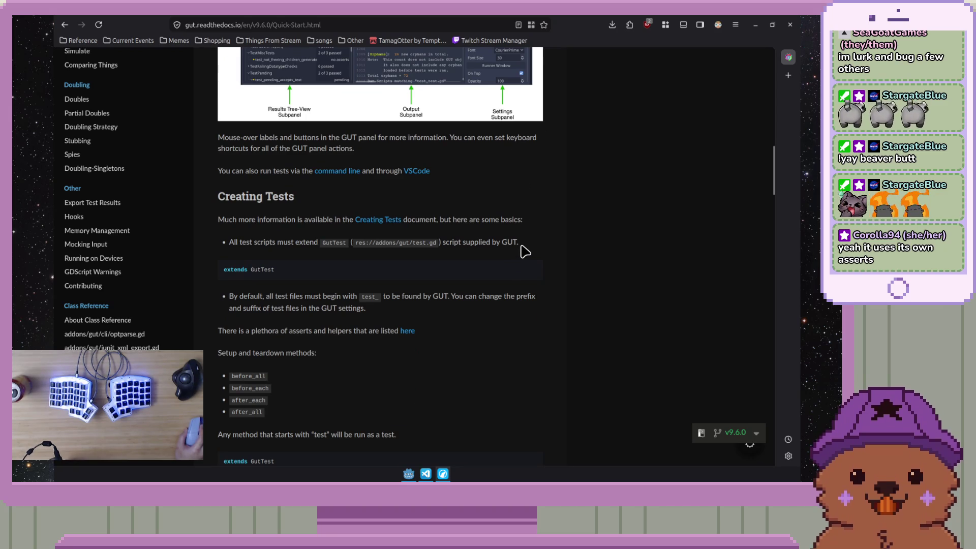
scroll(524, 251, "up", 1)
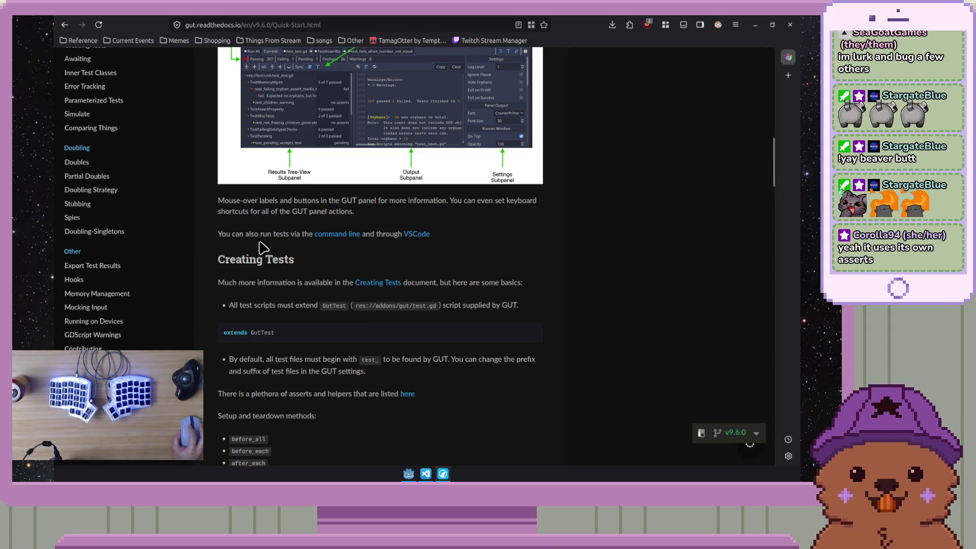
scroll(287, 245, "down", 3)
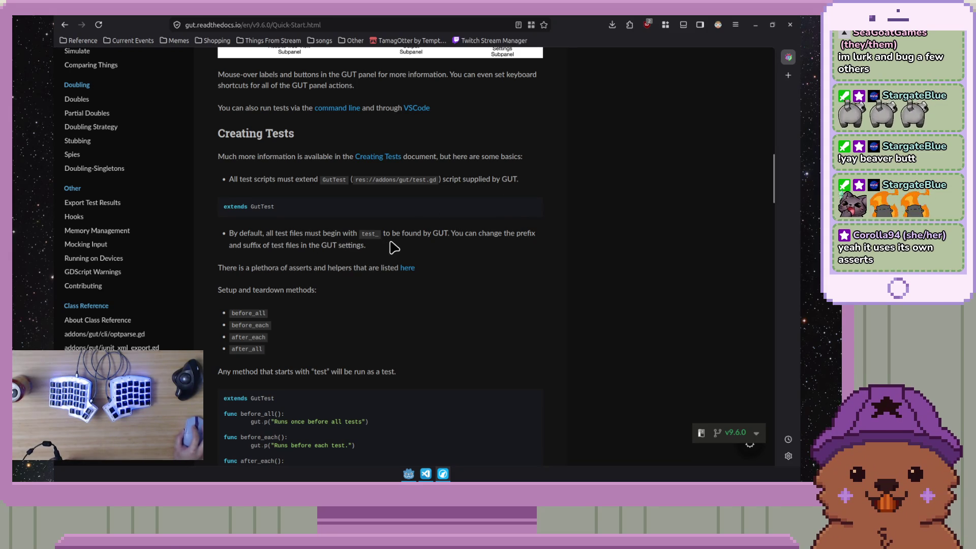
scroll(407, 284, "down", 5)
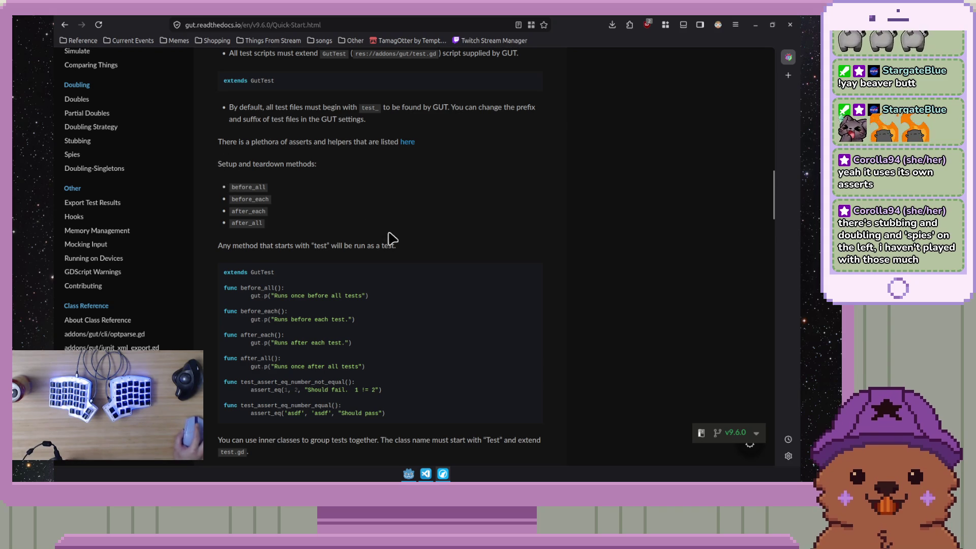
- Review the setup/teardown code and inner classes TestSomeAspects and TestOtherAspects, selecting the two test functions
scroll(393, 238, "down", 3)
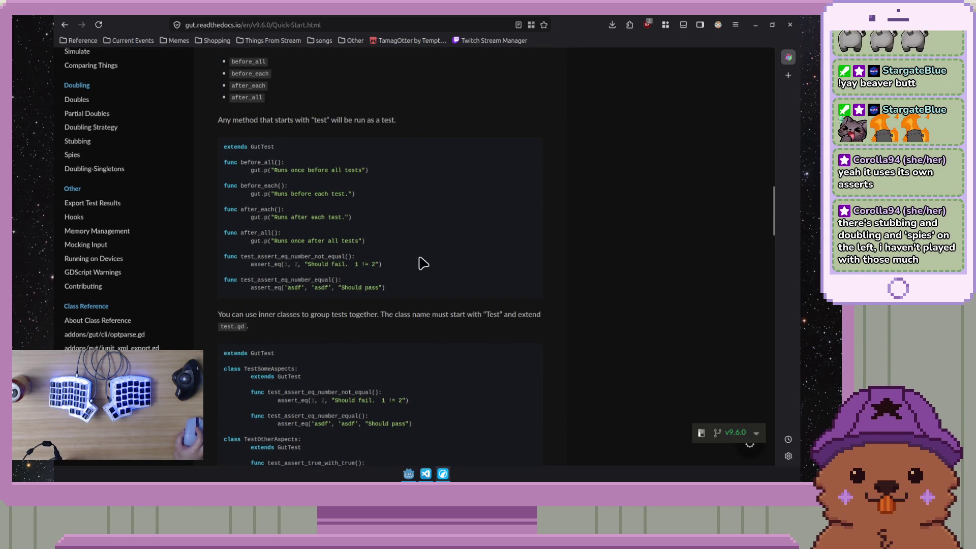
scroll(420, 262, "up", 3)
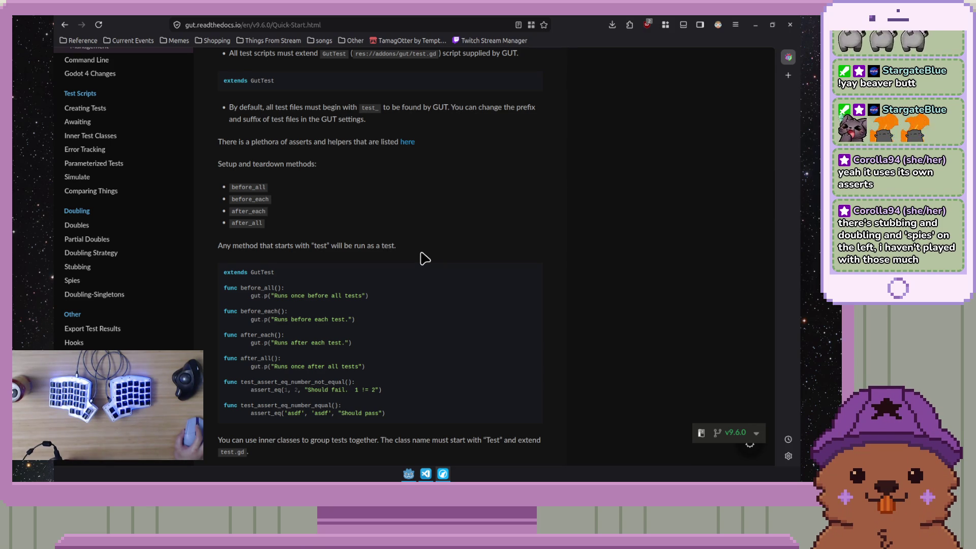
scroll(423, 258, "down", 4)
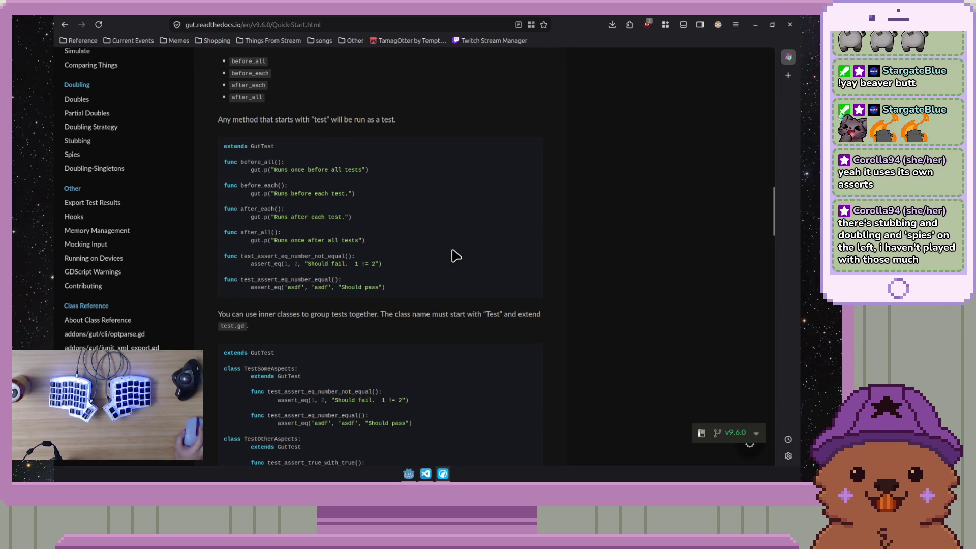
scroll(454, 254, "down", 2)
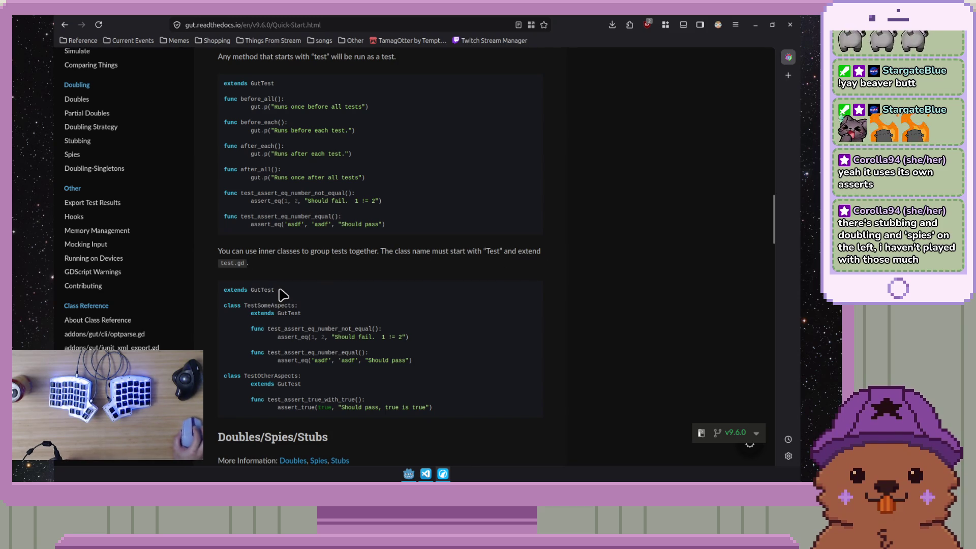
scroll(274, 295, "up", 2)
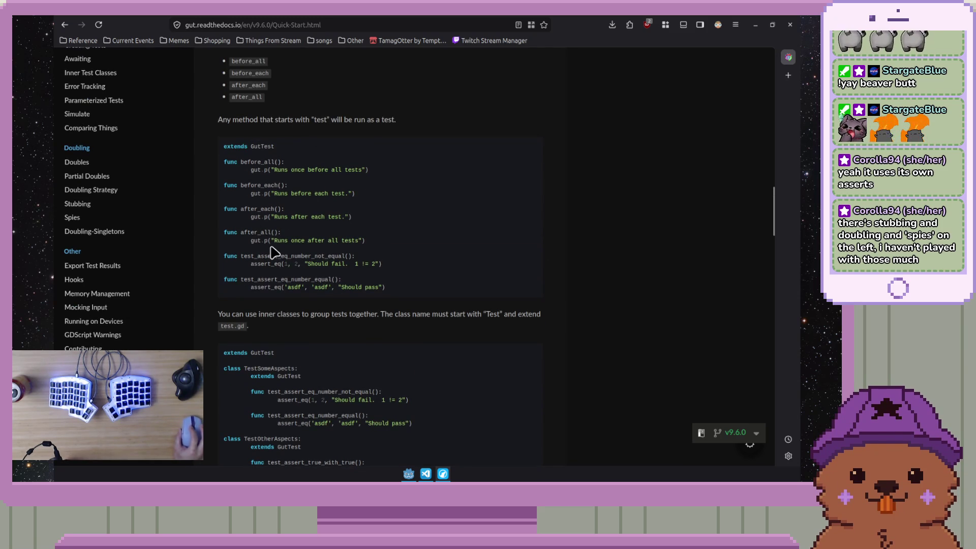
scroll(379, 277, "down", 4)
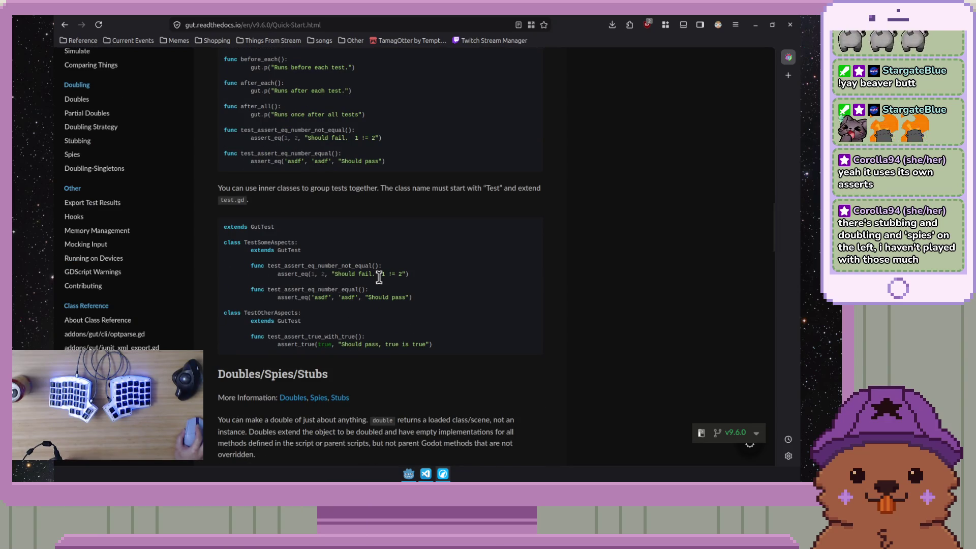
scroll(379, 277, "up", 2)
mouse_move(241, 193)
left_mouse_down()
mouse_move(382, 202)
mouse_move(426, 235)
left_mouse_up()
left_click(316, 217)
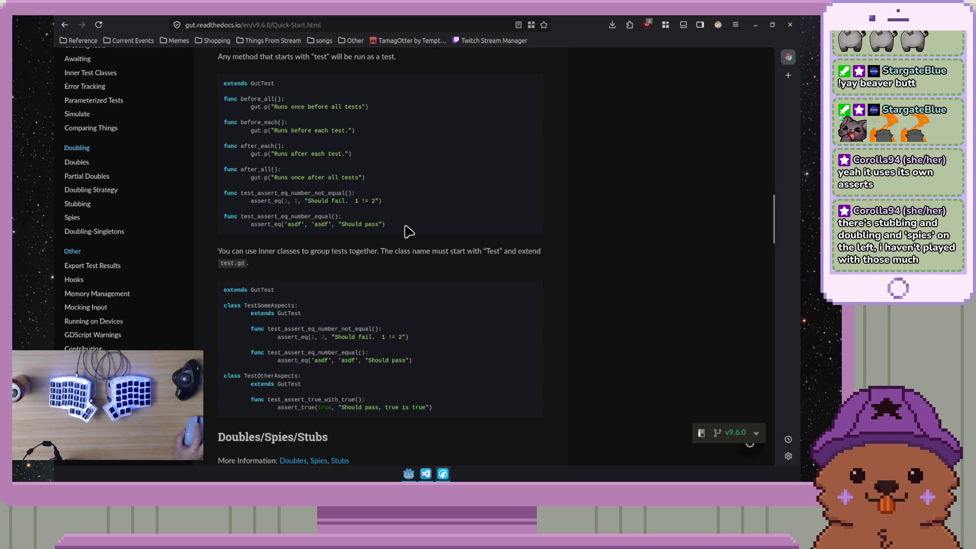
- Scroll down to the Doubles/Spies/Stubs section
scroll(409, 233, "down", 4)
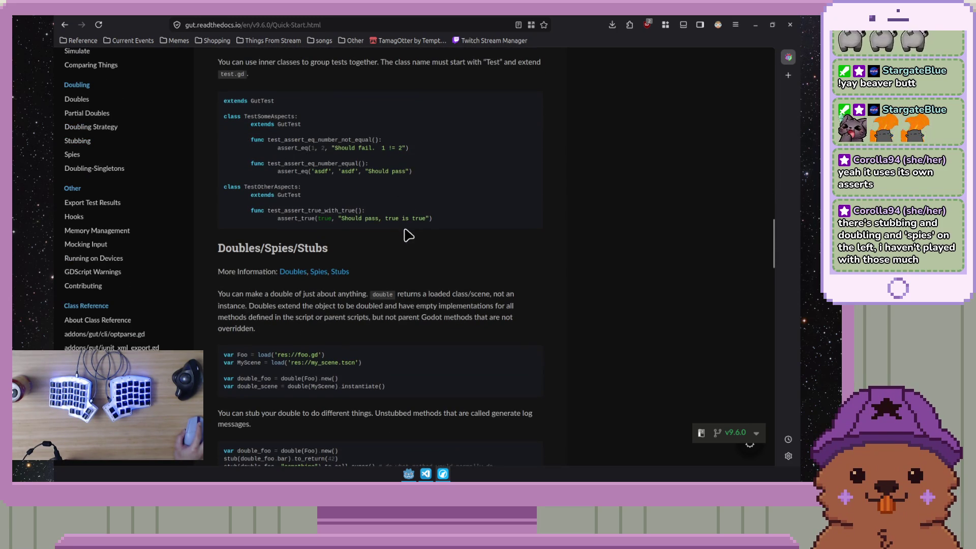
scroll(407, 231, "down", 3)
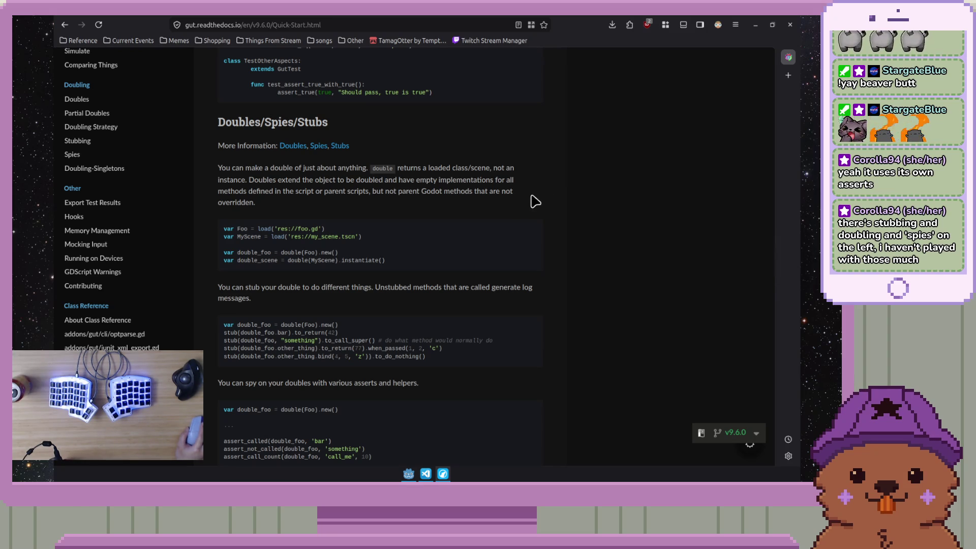
scroll(535, 201, "down", 2)
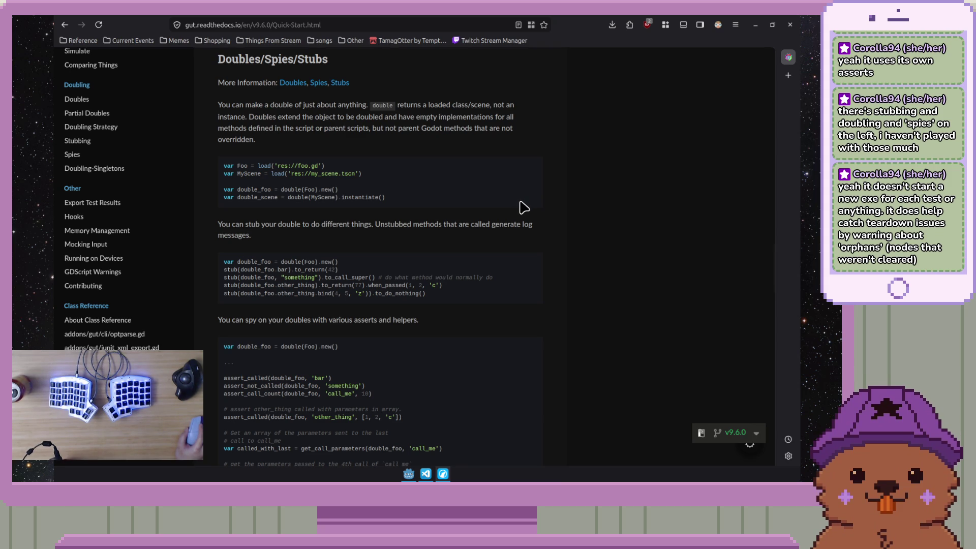
scroll(529, 214, "down", 3)
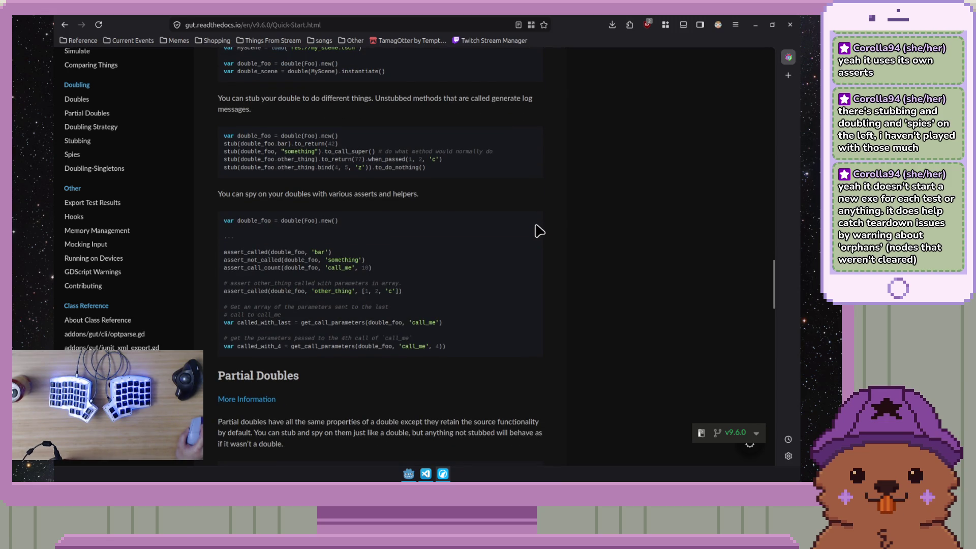
scroll(538, 230, "up", 2)
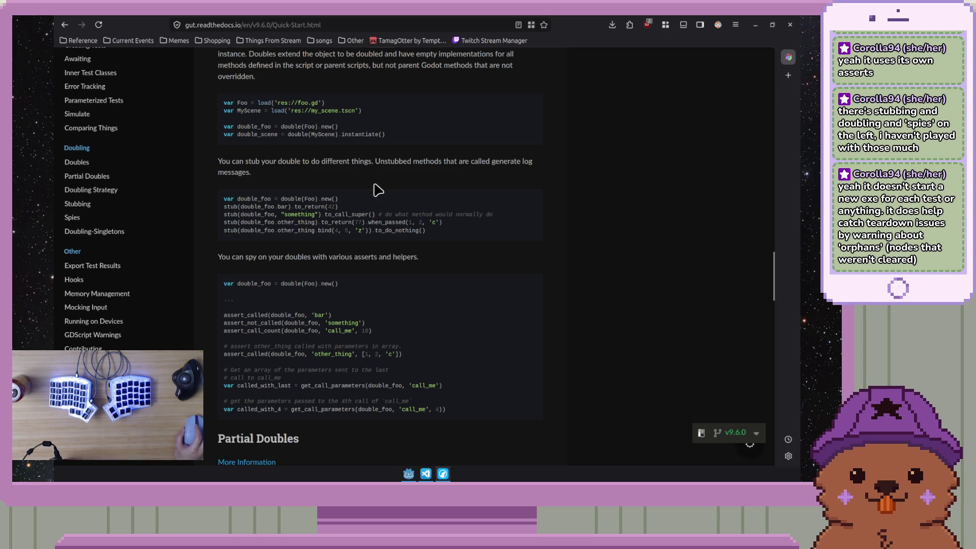
- Highlight Foo in double(Foo).new(), then double_foo and double_foo.bar in the stub example
double_click(309, 127)
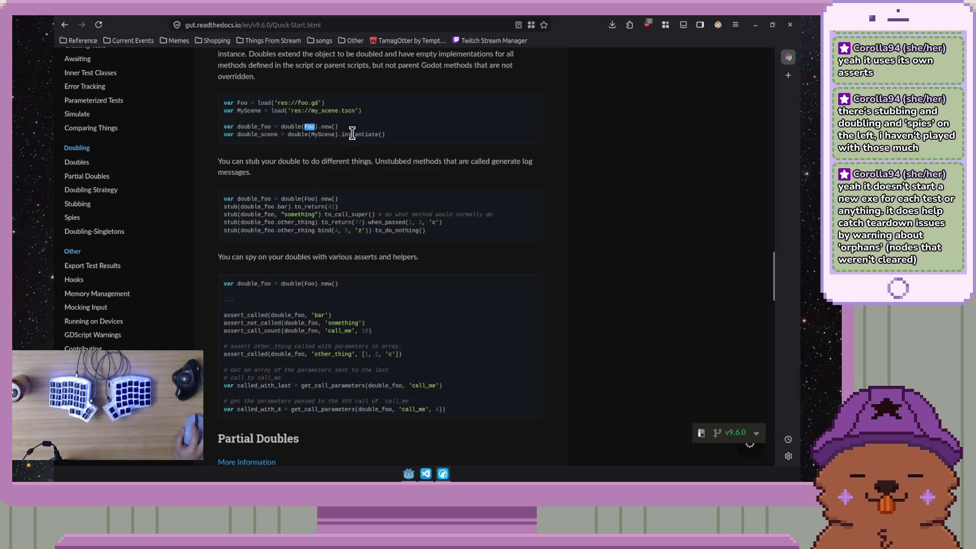
left_click(353, 133)
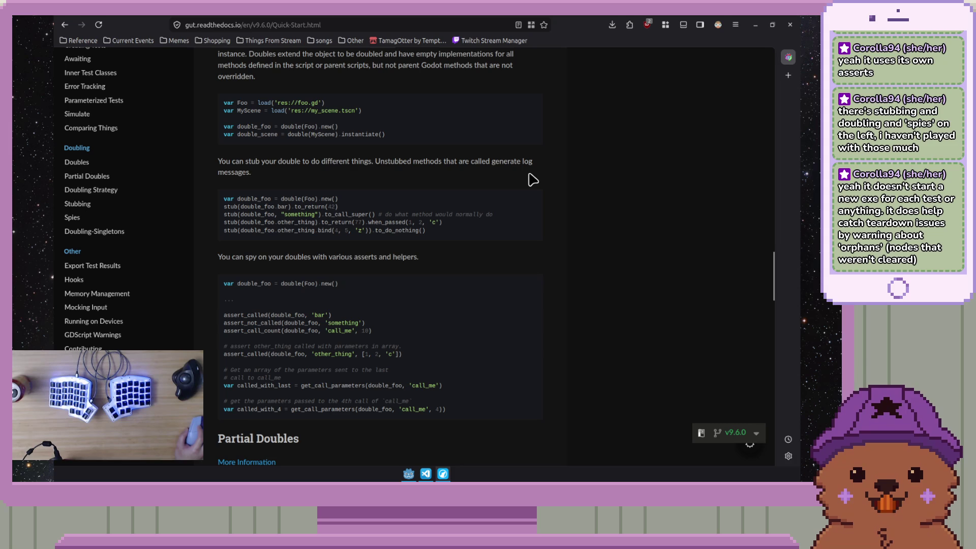
double_click(249, 206)
left_click(284, 207)
left_click_drag(288, 207, 243, 206)
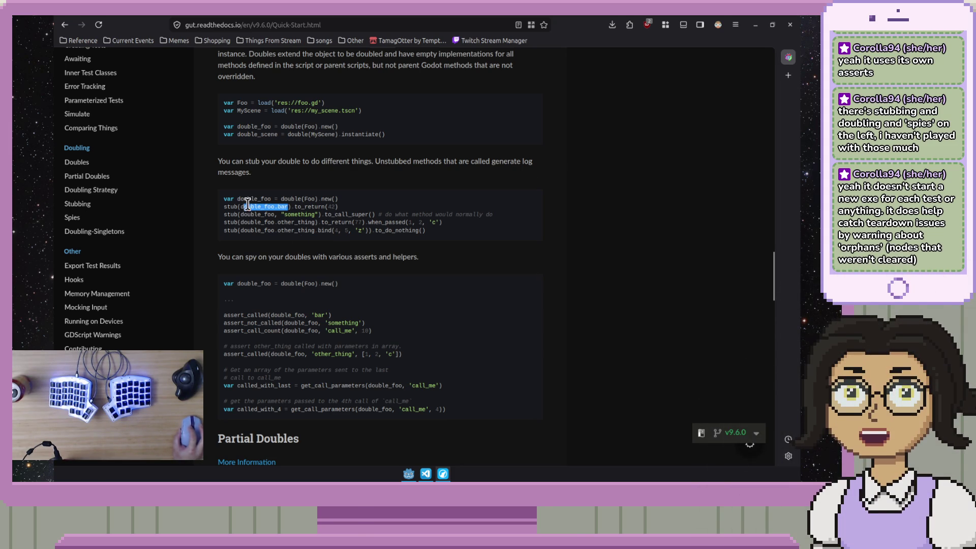
left_click(324, 252)
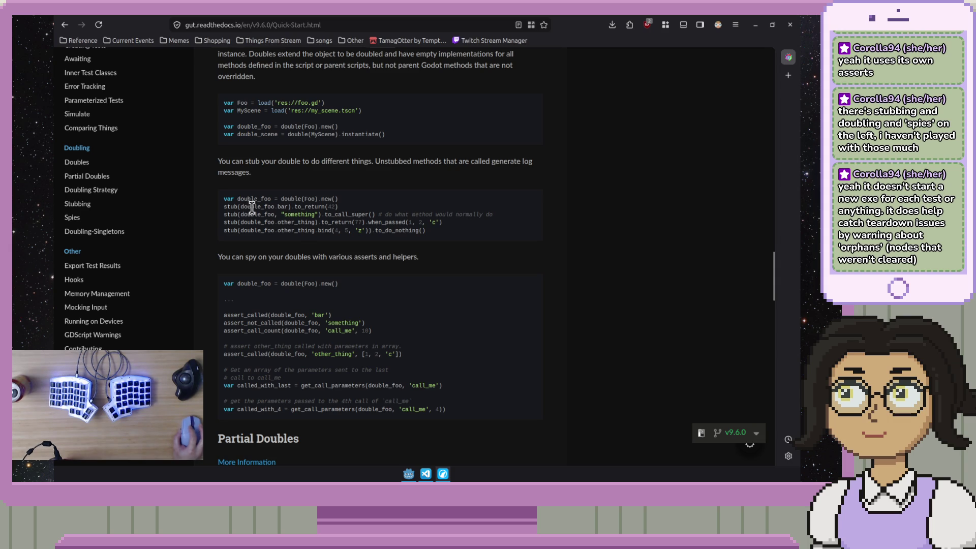
- Highlight to_return(42) and when_passed(1, 2, 'c'), then continue to Partial Doubles
mouse_move(338, 207)
left_mouse_down()
mouse_move(294, 206)
mouse_move(367, 214)
left_mouse_up()
left_click(382, 215)
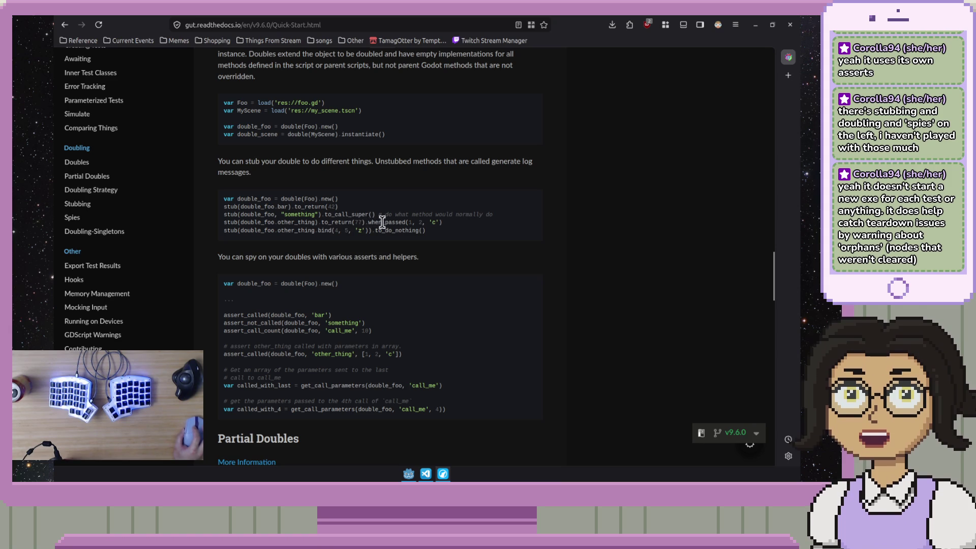
left_click_drag(441, 222, 377, 222)
left_click(380, 251)
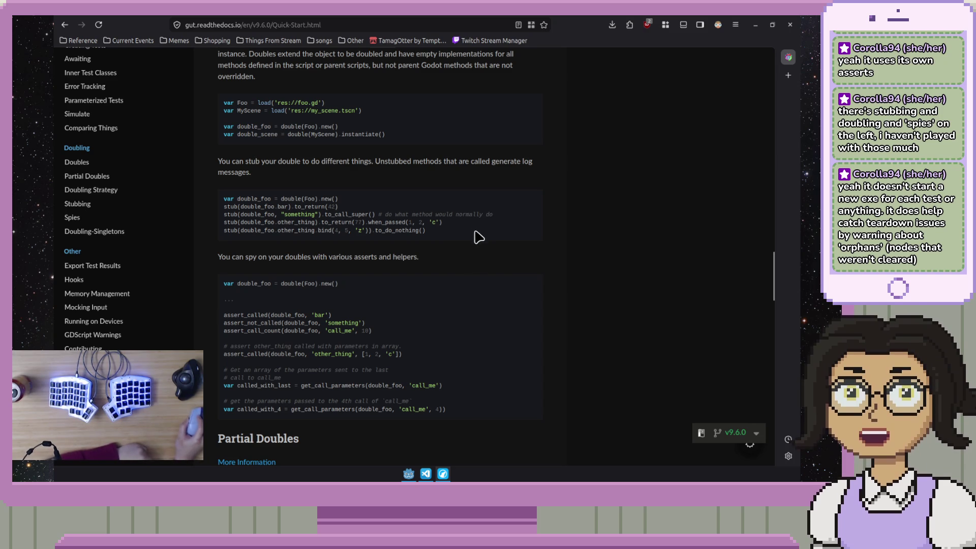
scroll(467, 261, "down", 4)
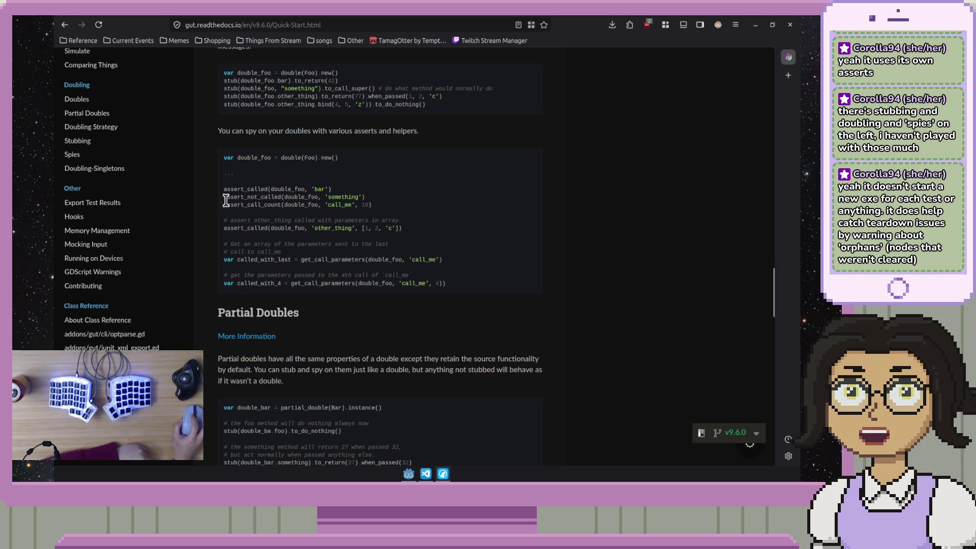
- Scroll past Partial Doubles until Parameterized Tests and its use_parameters default are shown
scroll(222, 242, "down", 2)
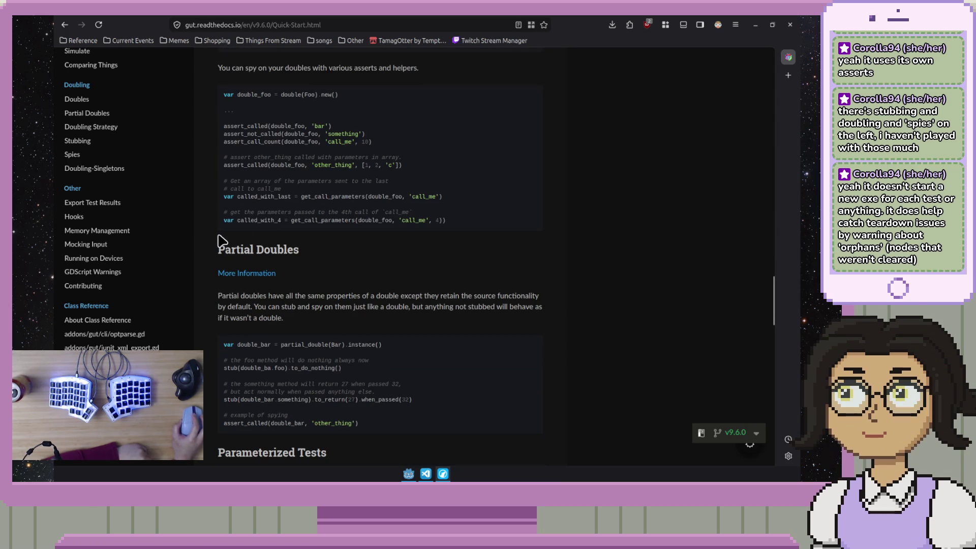
scroll(341, 270, "down", 4)
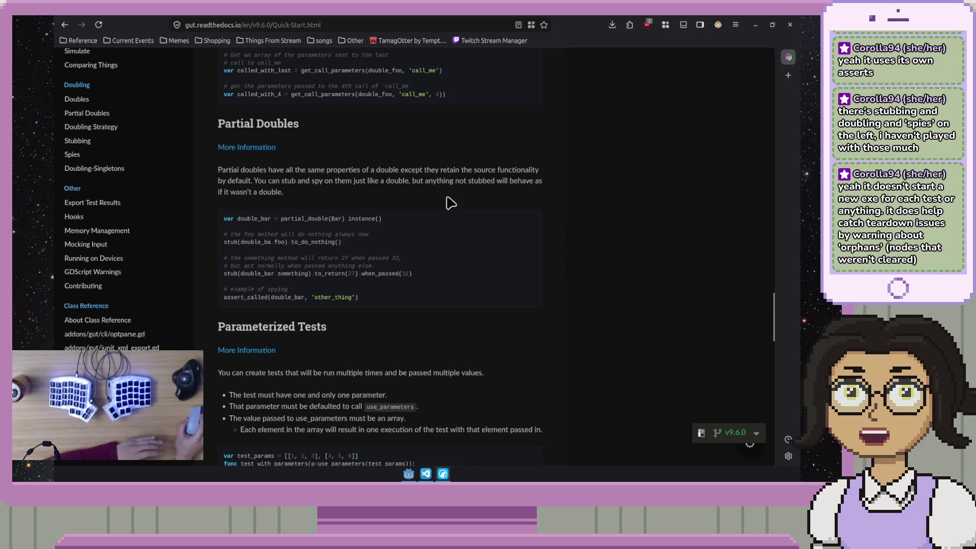
scroll(449, 203, "down", 3)
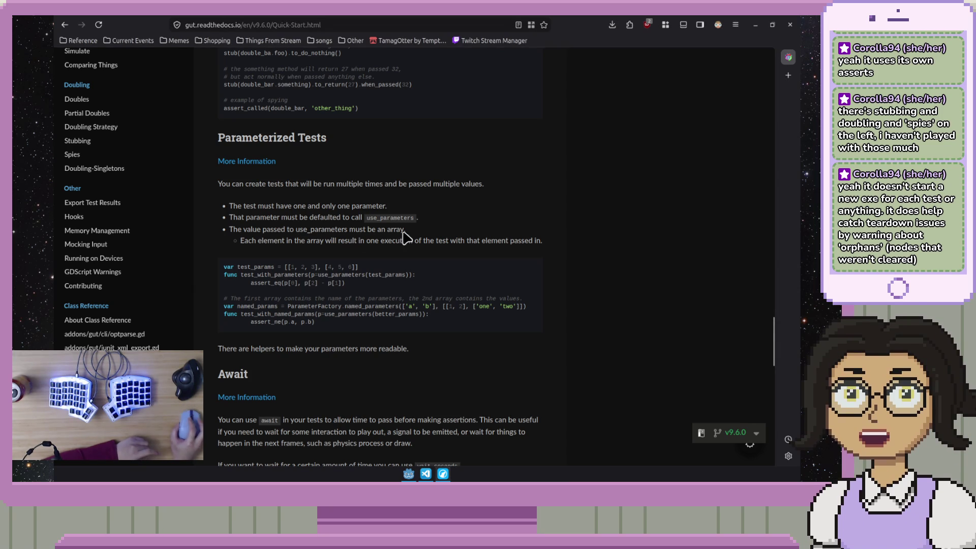
- Return to Parameterized Tests and highlight use_parameters in its list
scroll(422, 231, "down", 4)
scroll(457, 224, "up", 2)
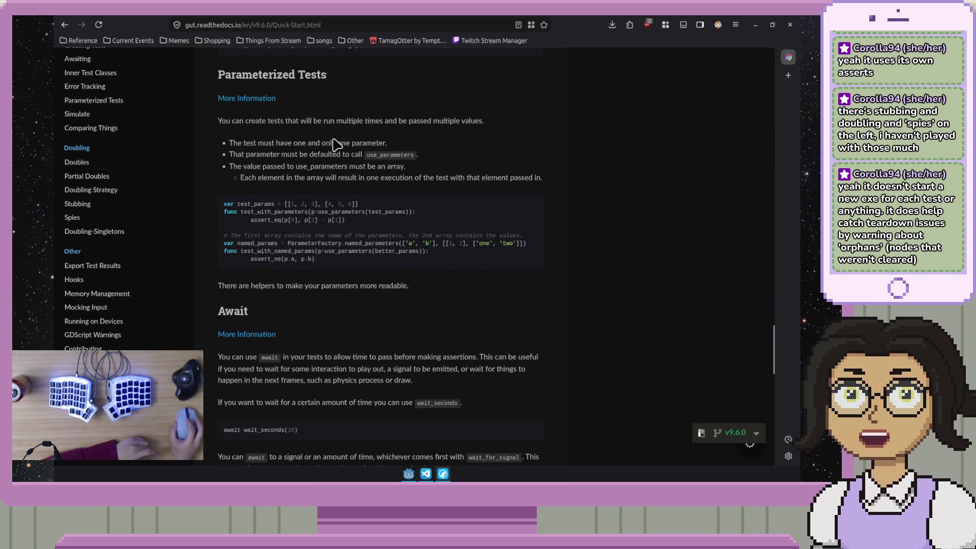
scroll(476, 216, "up", 1)
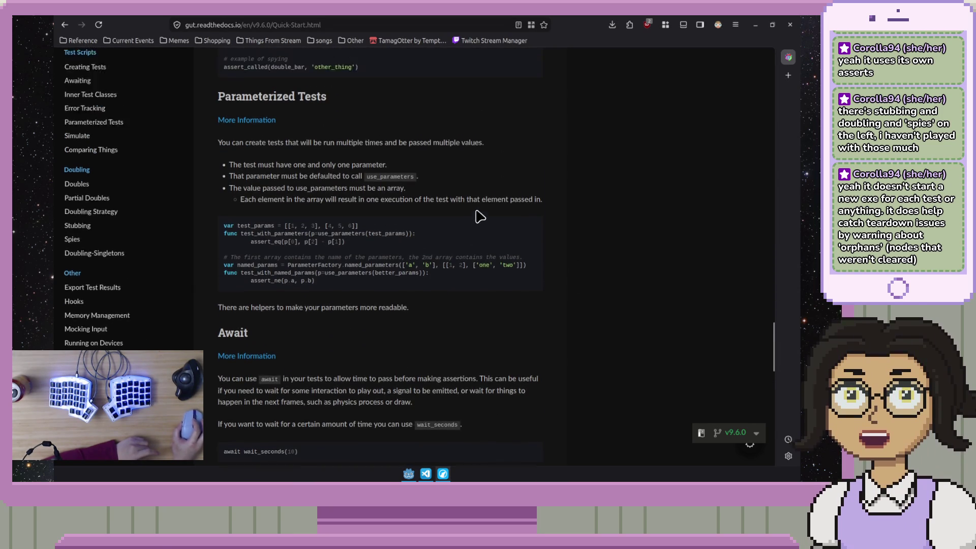
scroll(480, 217, "up", 2)
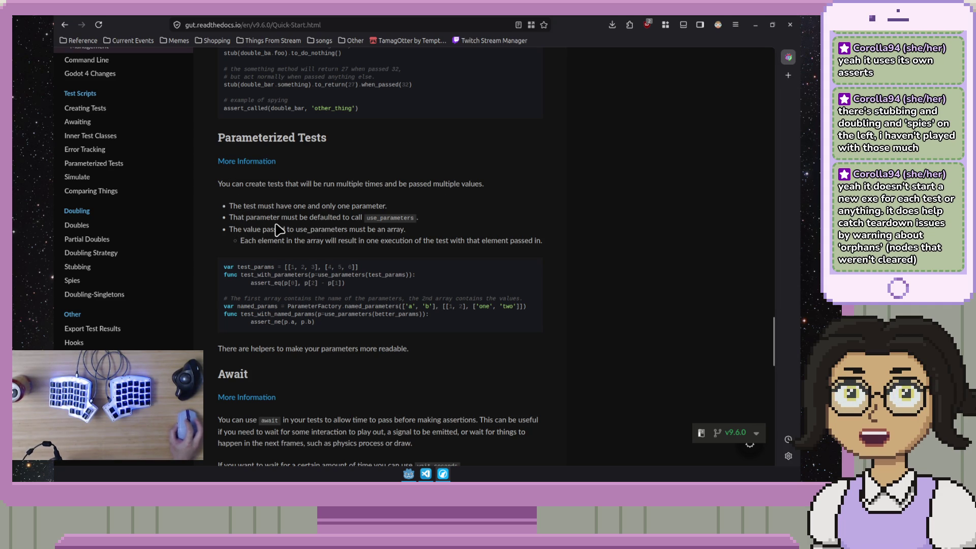
left_click_drag(367, 219, 426, 228)
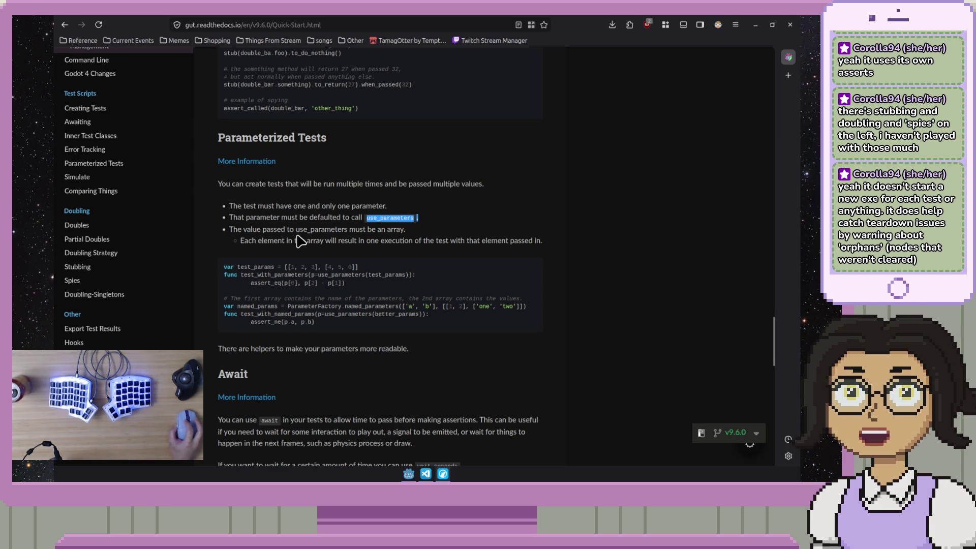
left_click(317, 241)
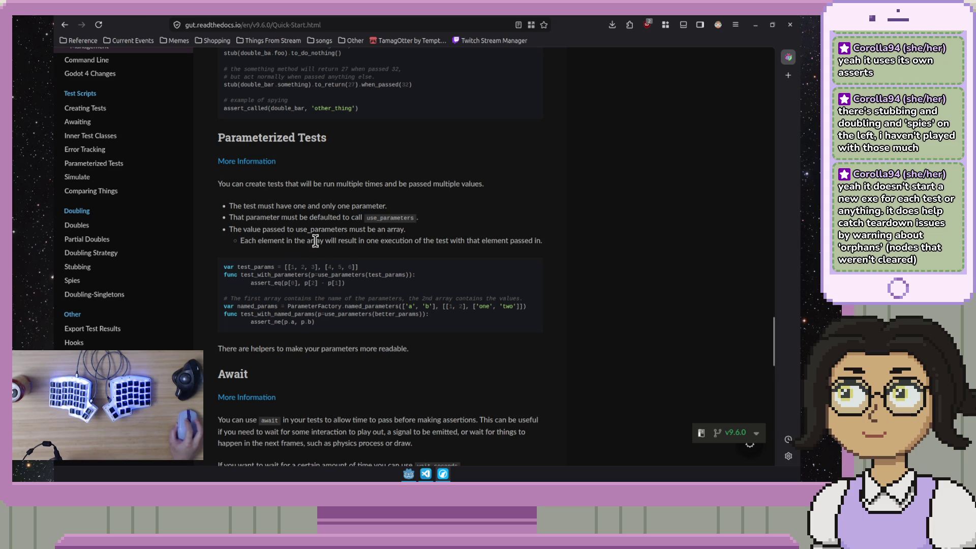
- Highlight test_with_parameters, the use_parameters(test_params) call and its test_params argument
double_click(269, 274)
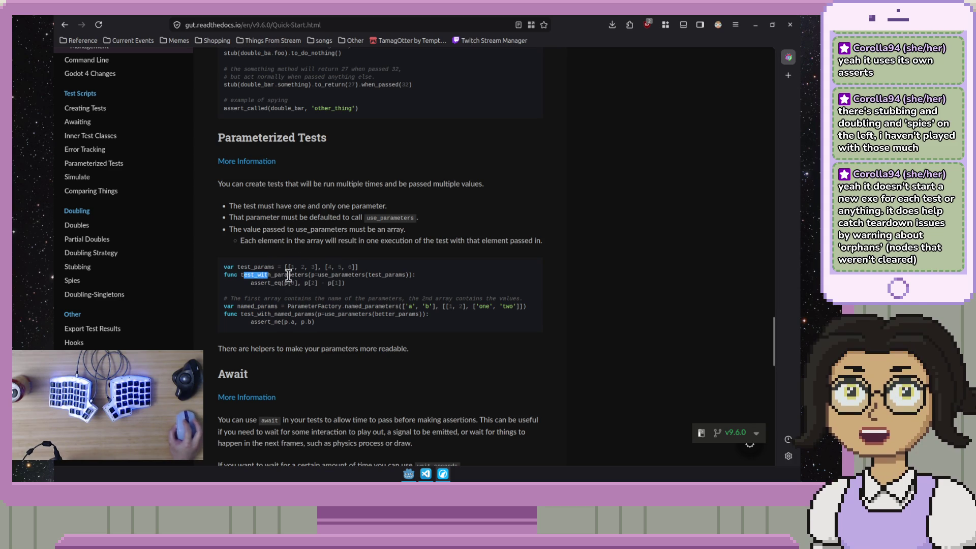
left_click(313, 276)
left_click_drag(314, 276, 396, 277)
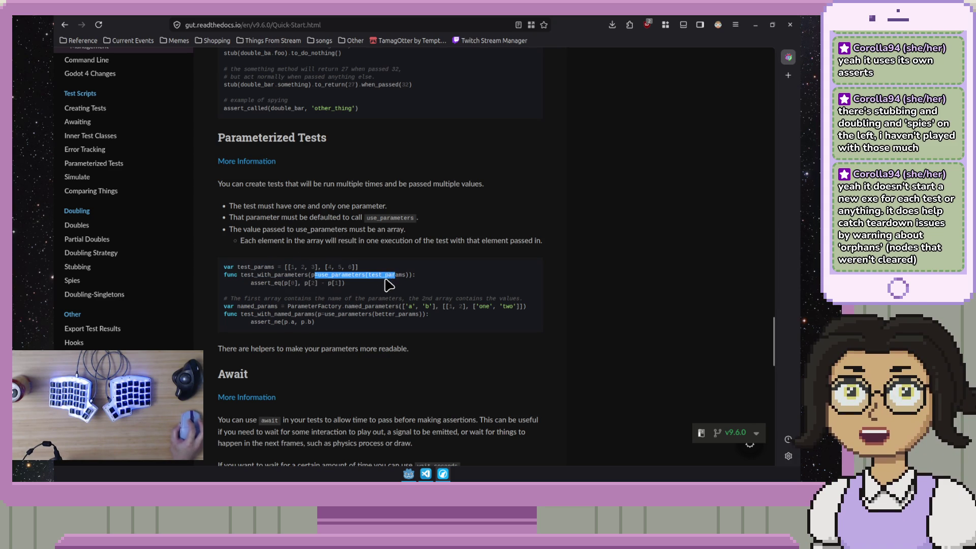
double_click(386, 275)
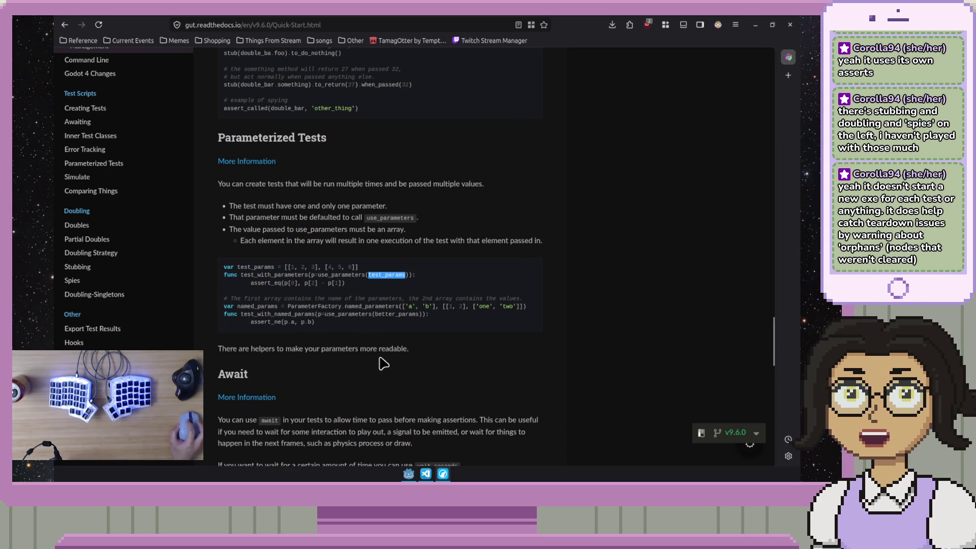
left_click(421, 355)
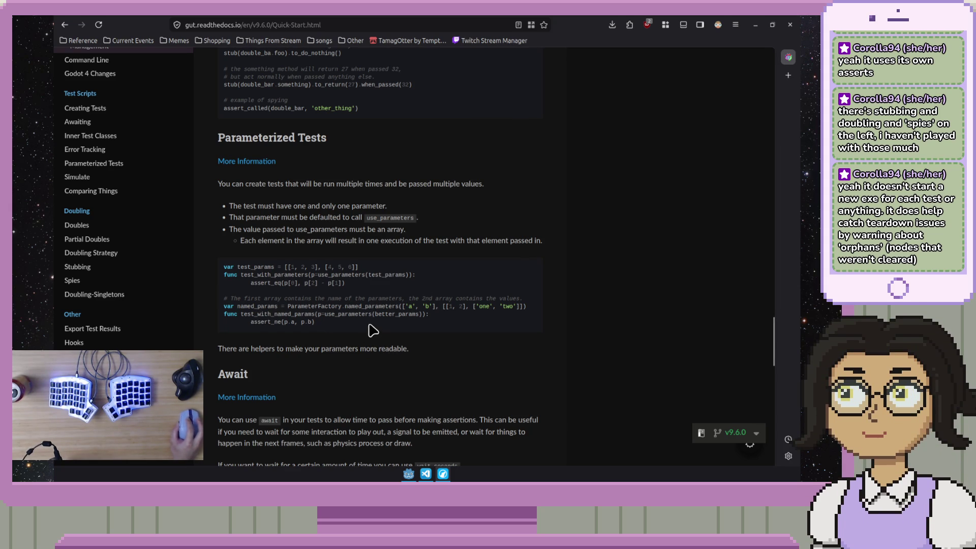
- Highlight ParameterFactory, the 'a', 'b' names and 'one', 'two' values, then scroll toward Await
double_click(312, 307)
left_click(376, 307)
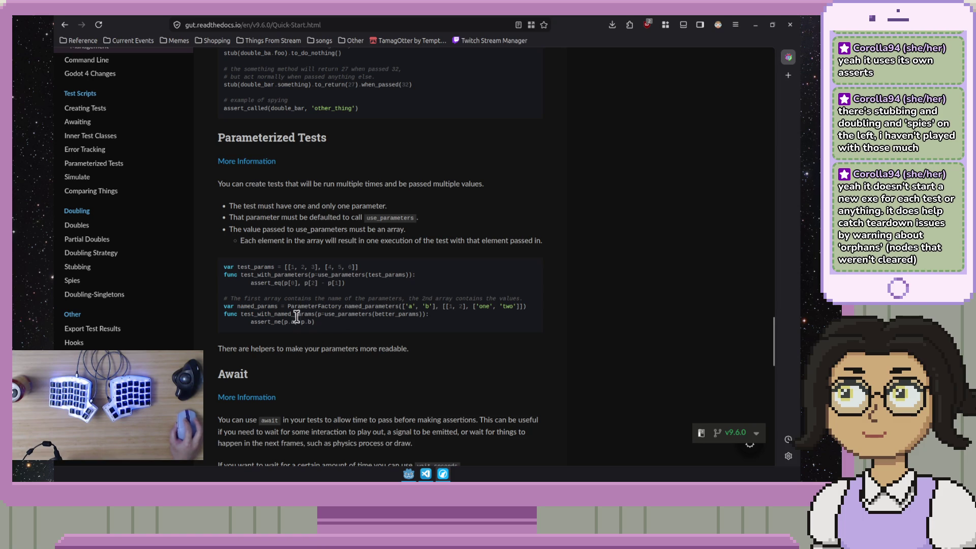
left_click_drag(404, 305, 518, 307)
left_click(446, 333)
left_click(473, 327)
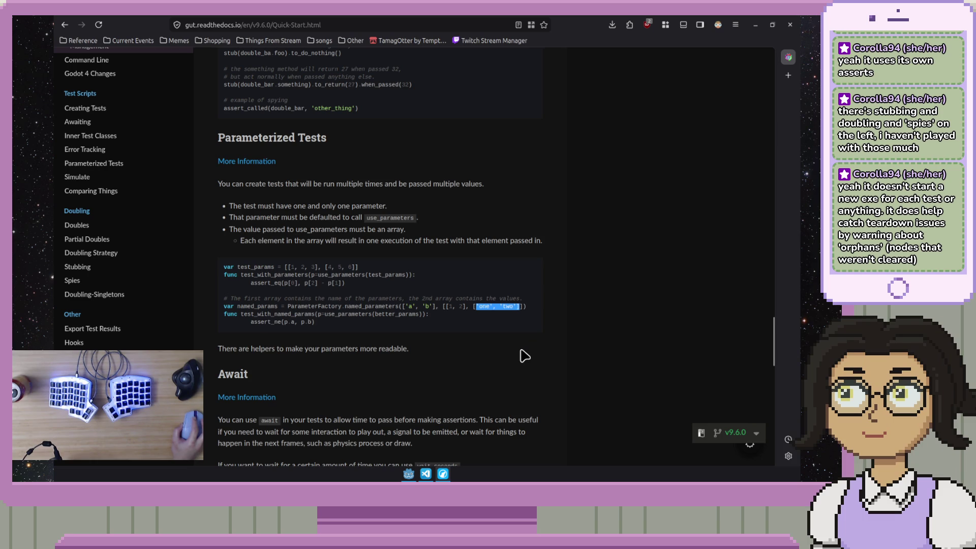
scroll(524, 356, "down", 3)
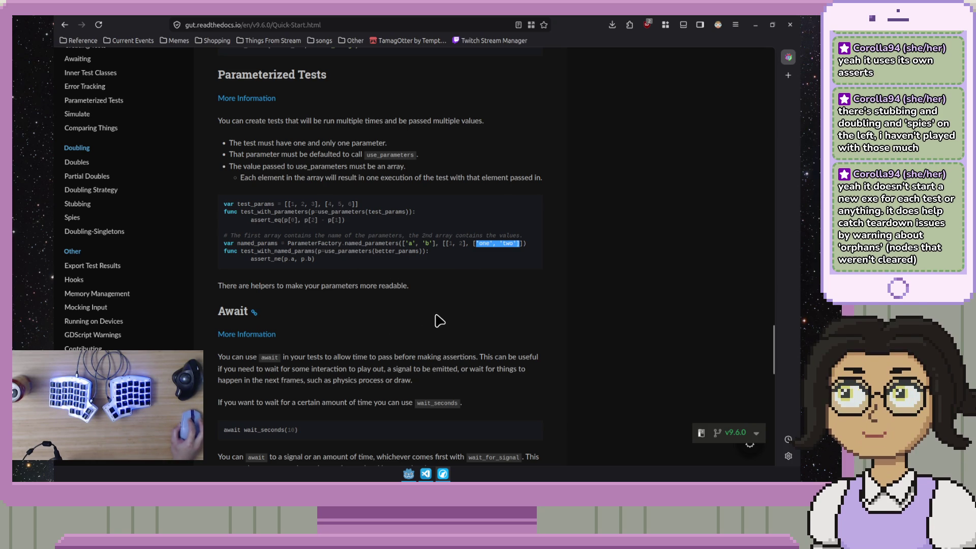
left_click(437, 318)
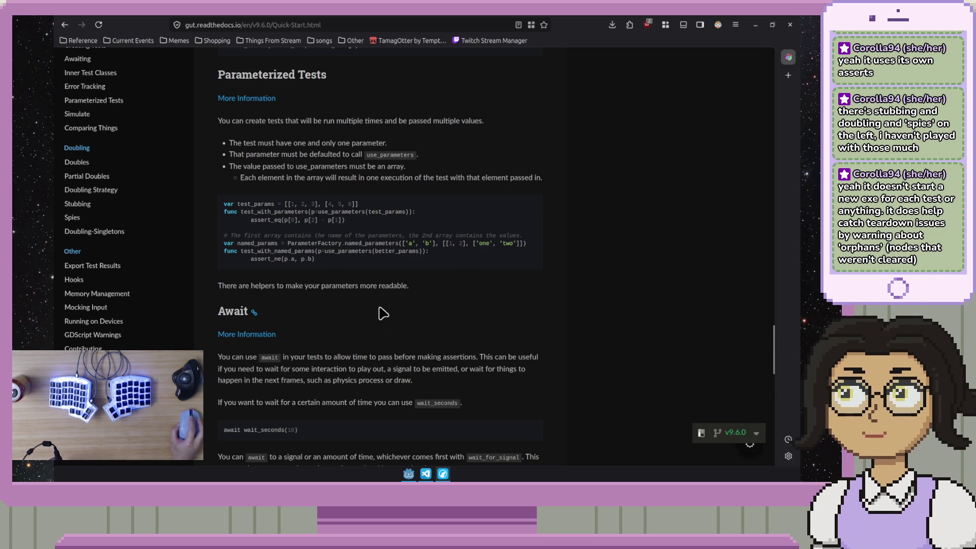
- Read the Await section's examples, highlighting the wait_seconds(10) line briefly
scroll(381, 315, "down", 3)
scroll(384, 310, "down", 2)
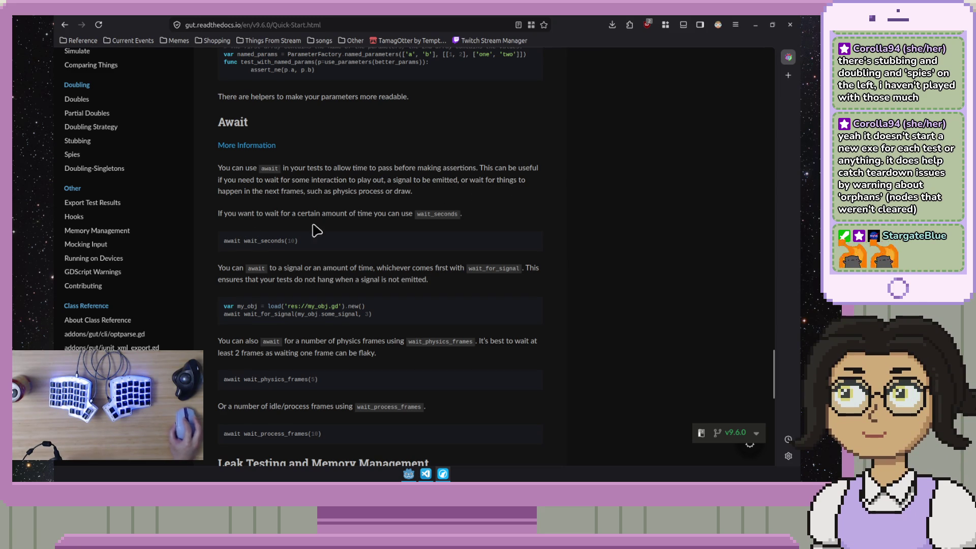
scroll(388, 255, "down", 3)
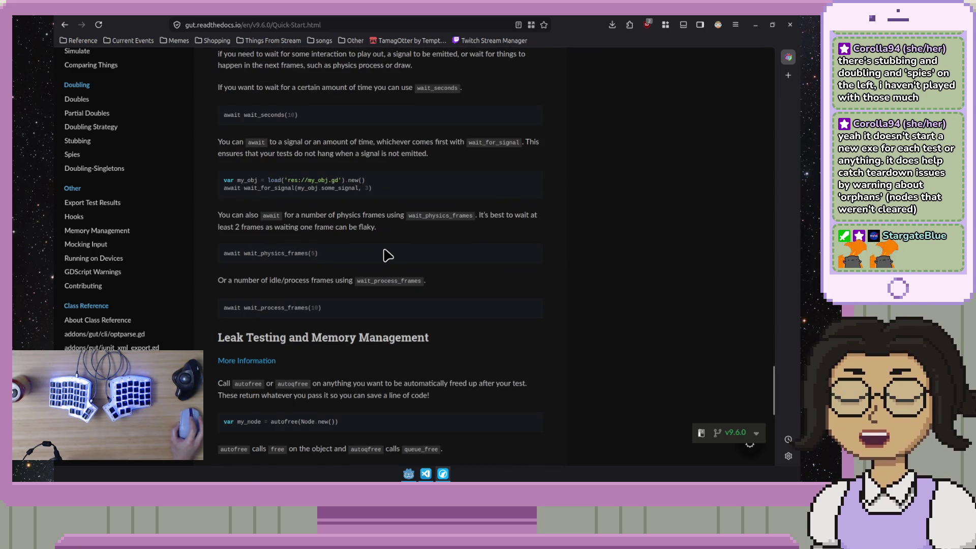
scroll(388, 254, "up", 2)
left_click_drag(227, 177, 300, 187)
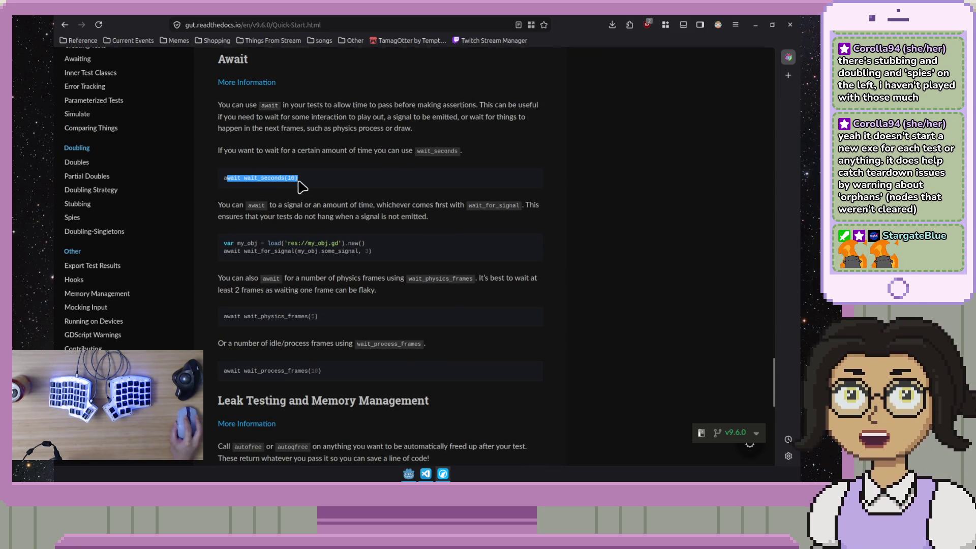
left_click(310, 183)
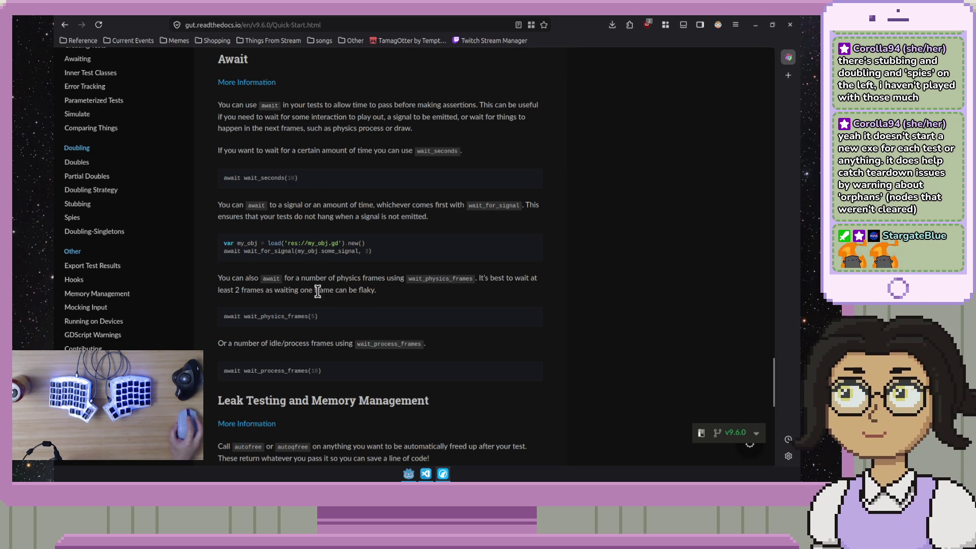
- Scroll past the wait_for_signal, wait_physics_frames and wait_process_frames examples to Leak Testing
scroll(319, 290, "up", 2)
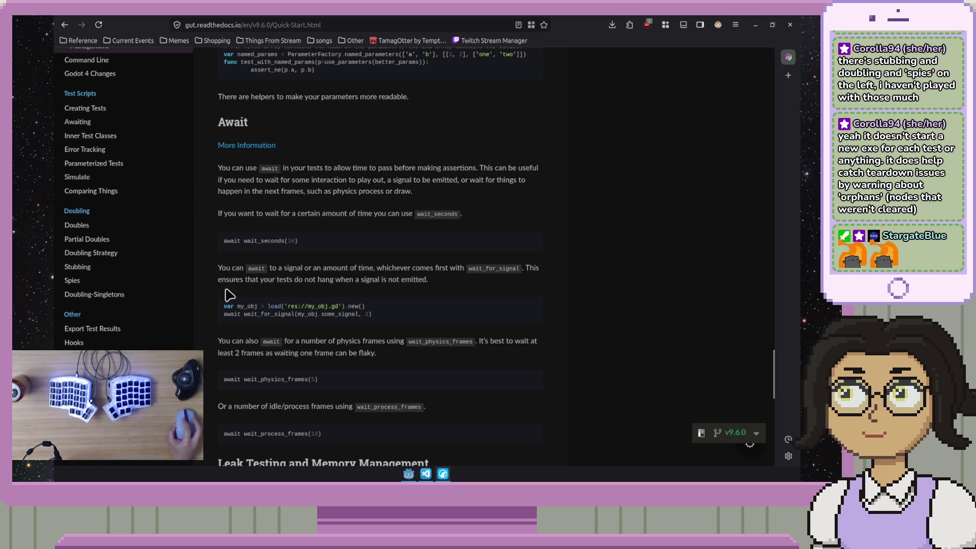
scroll(429, 293, "down", 1)
scroll(429, 293, "down", 2)
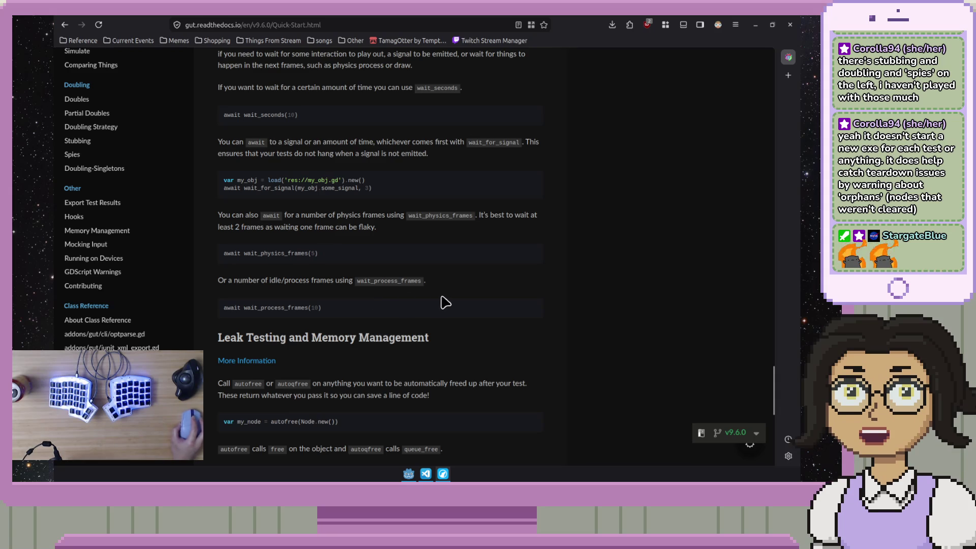
scroll(442, 302, "down", 3)
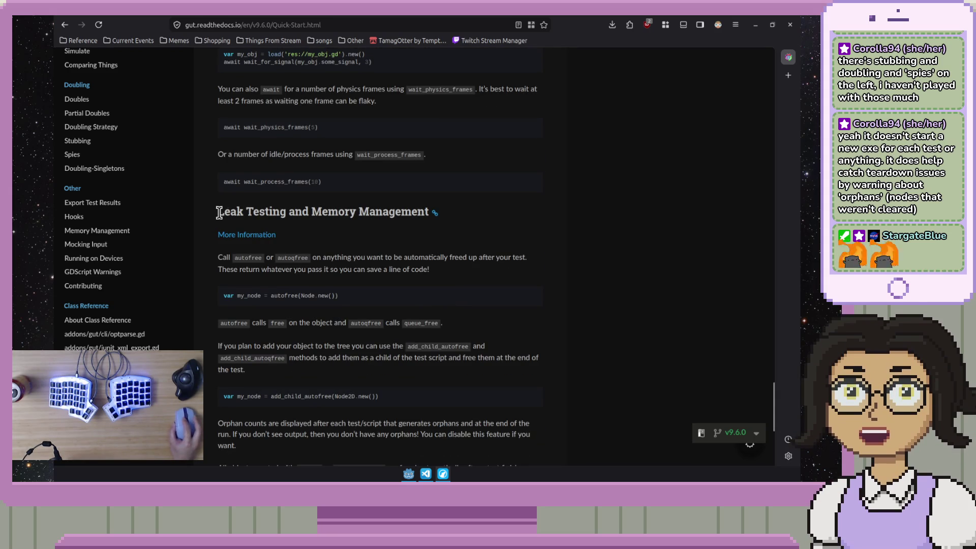
- Highlight the Leak Testing and Memory Management heading and read that section
left_click_drag(218, 211, 446, 230)
left_click(464, 243)
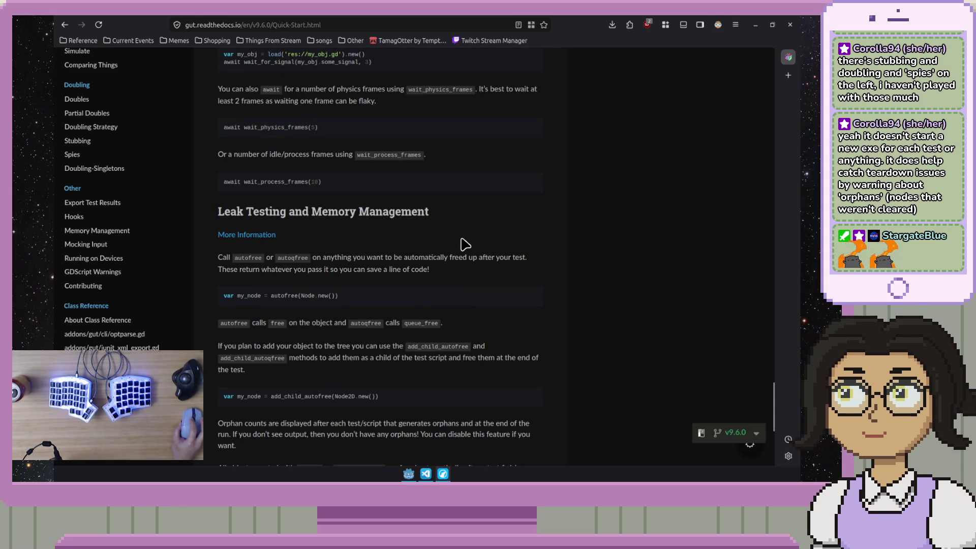
scroll(464, 244, "down", 3)
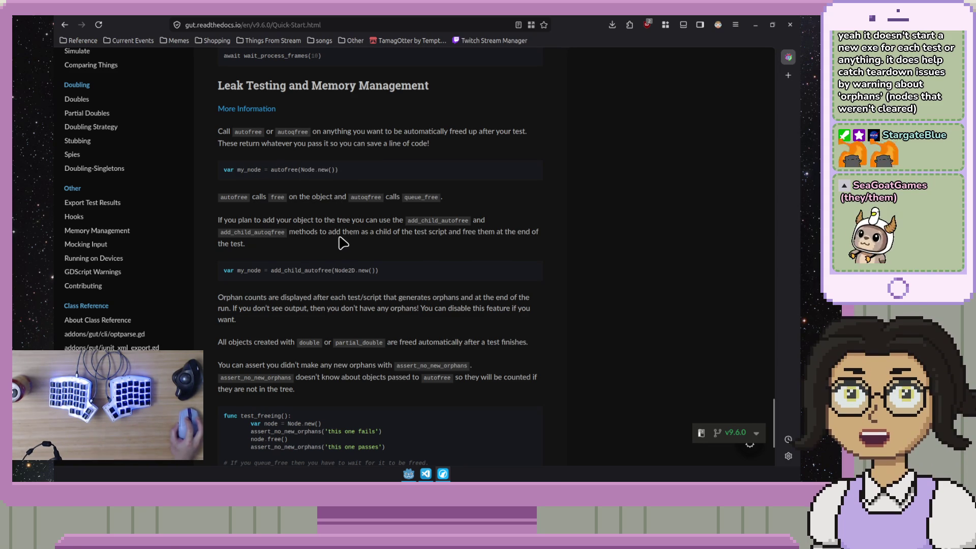
scroll(237, 240, "down", 3)
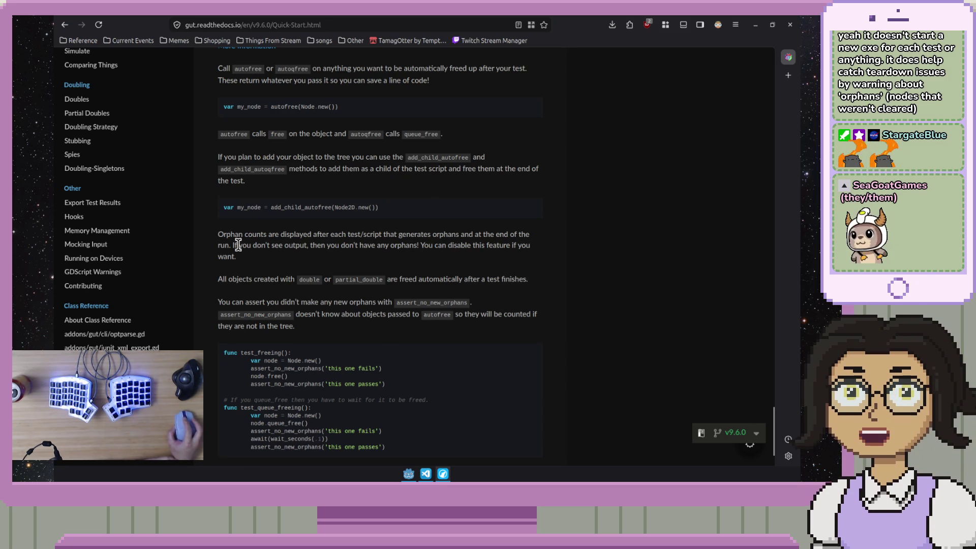
- Read to the bottom of the Quick Start page, then jump back to its top
scroll(238, 245, "down", 2)
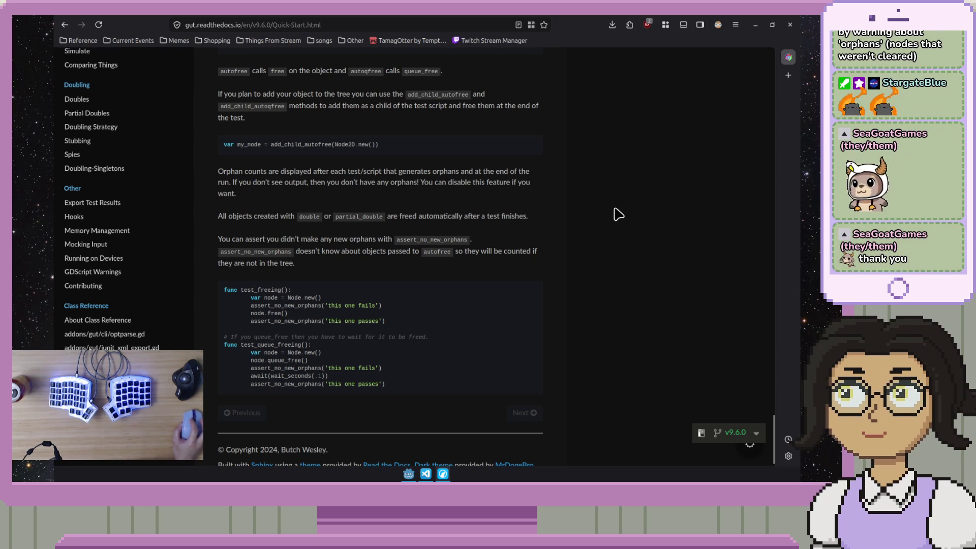
scroll(502, 201, "down", 1)
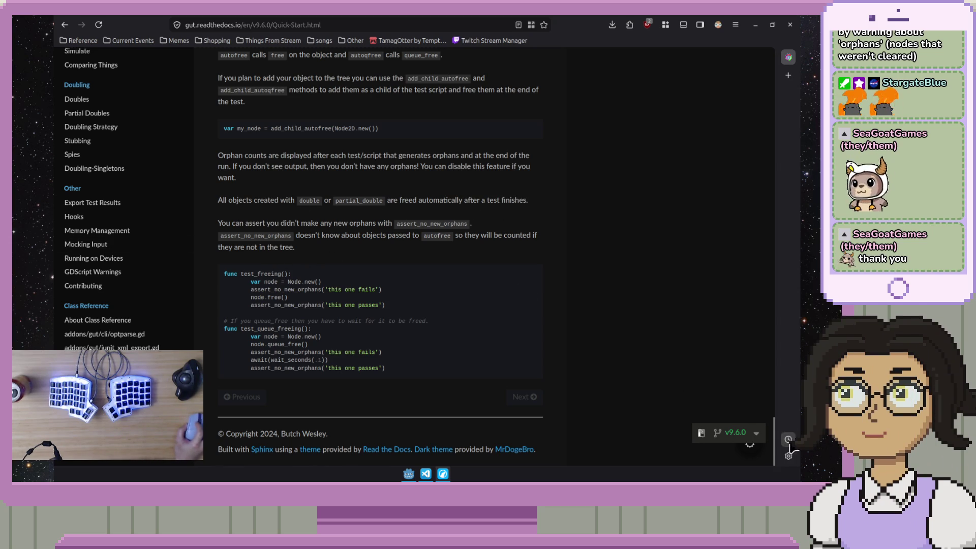
mouse_move(771, 435)
left_mouse_down()
mouse_move(769, 279)
mouse_move(747, 61)
left_mouse_up()
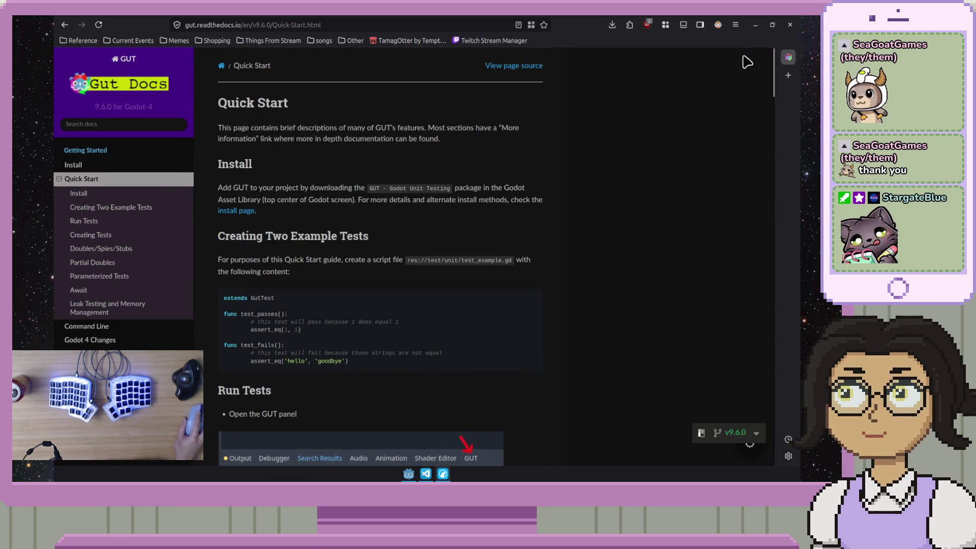